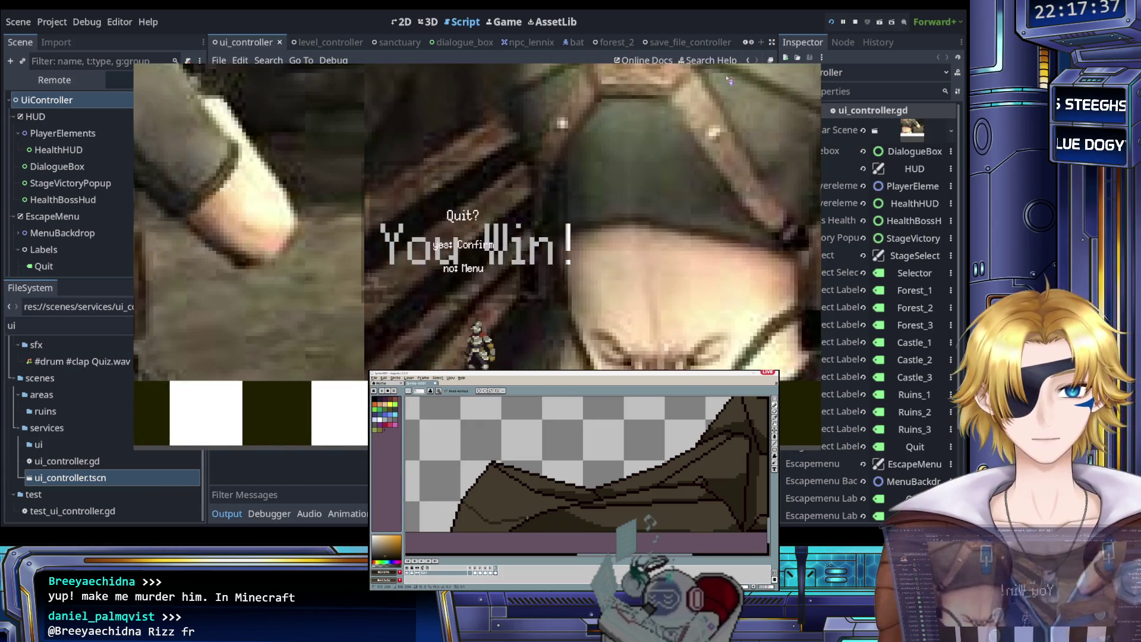
Step: Stop the running game and scroll through the editor
click(854, 21)
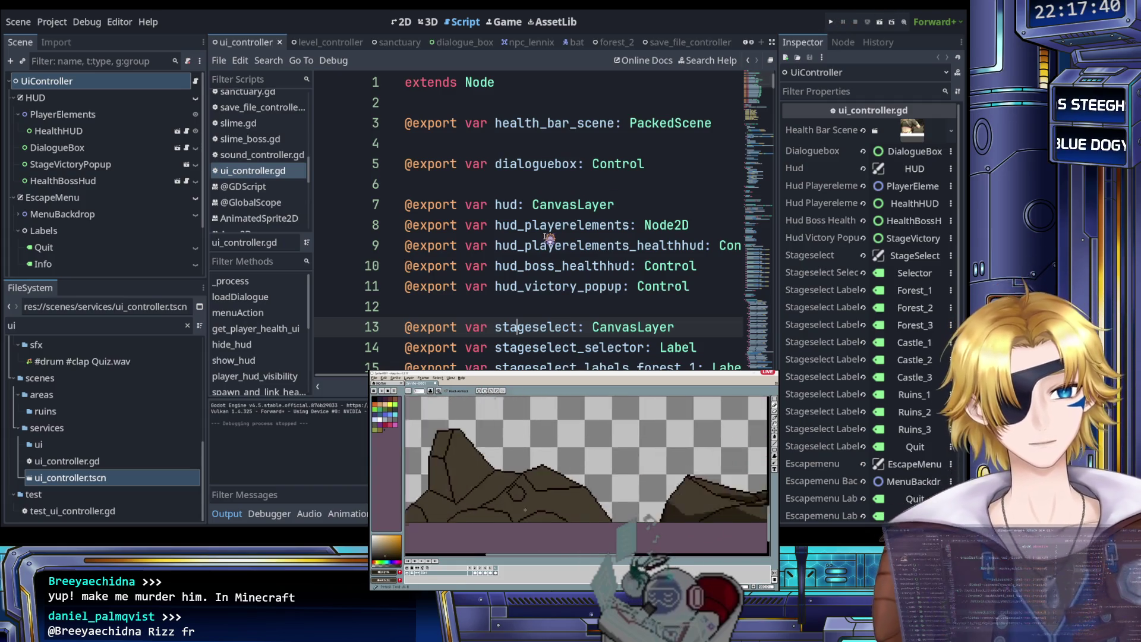
scroll(547, 238, down, 20)
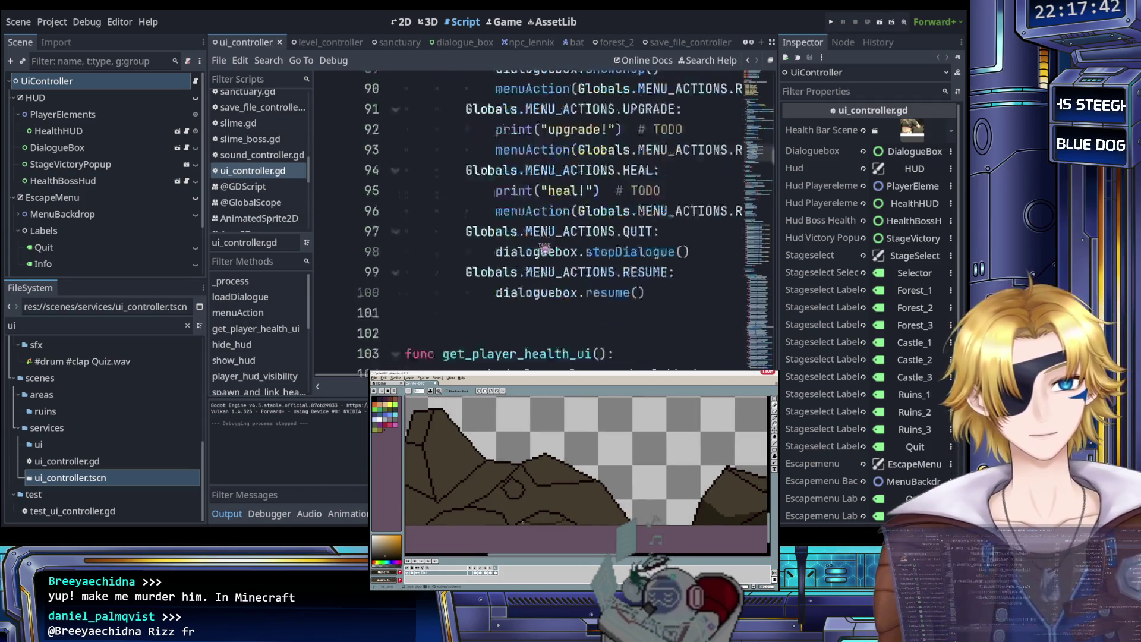
scroll(542, 246, down, 8)
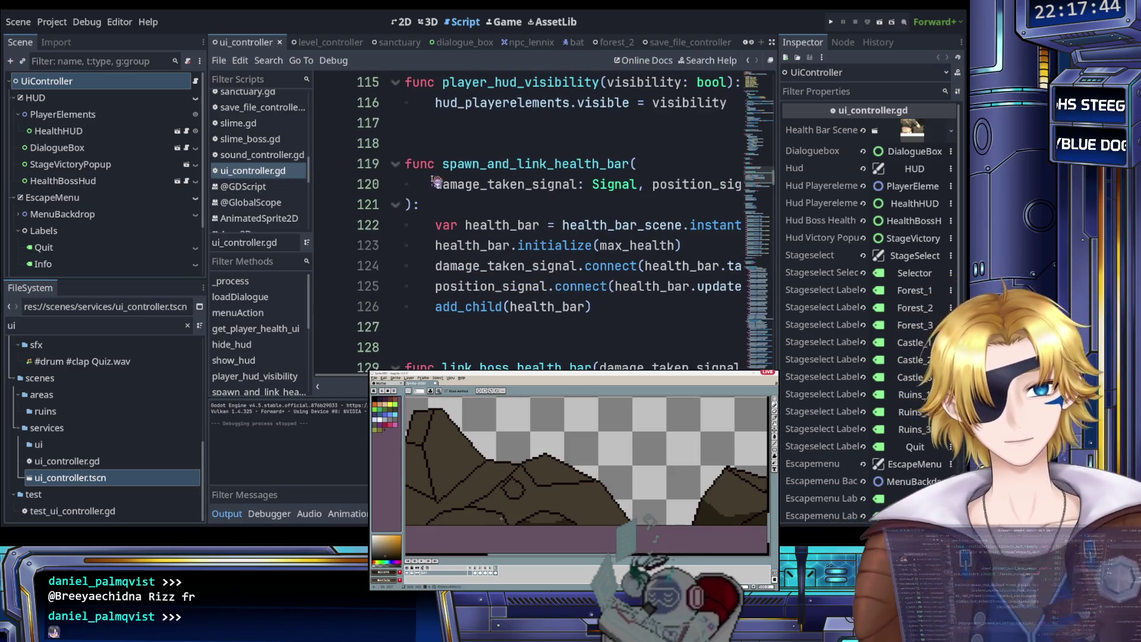
scroll(530, 47, down, 4)
scroll(531, 48, down, 10)
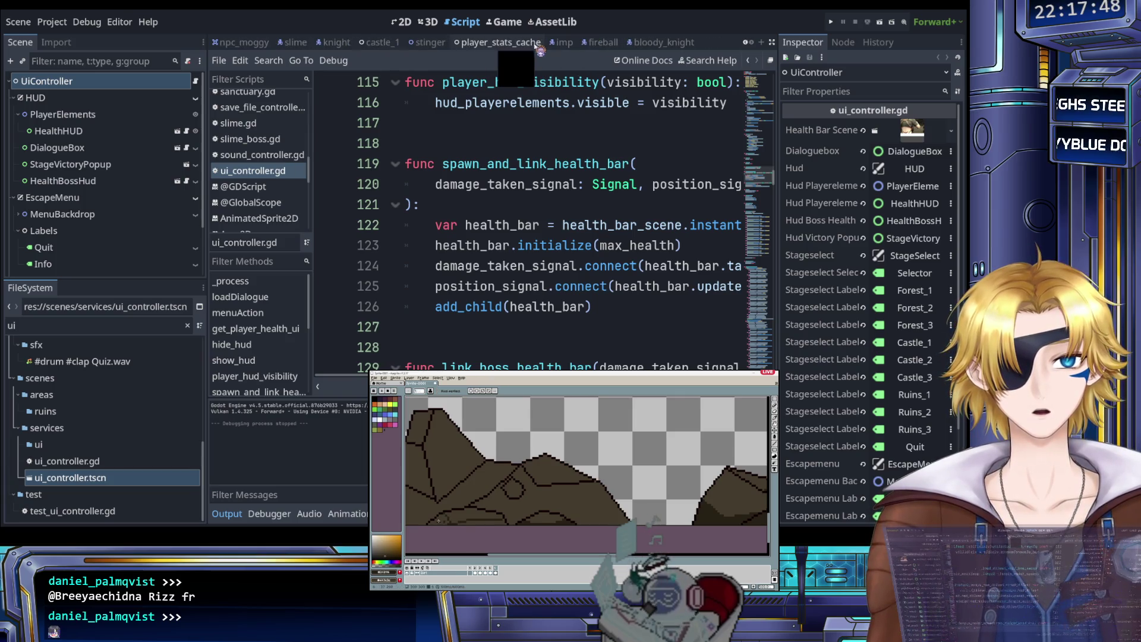
scroll(559, 48, up, 2)
scroll(557, 46, up, 3)
Step: Open knight.gd from the knight tab and relaunch the game to its level menu
click(550, 48)
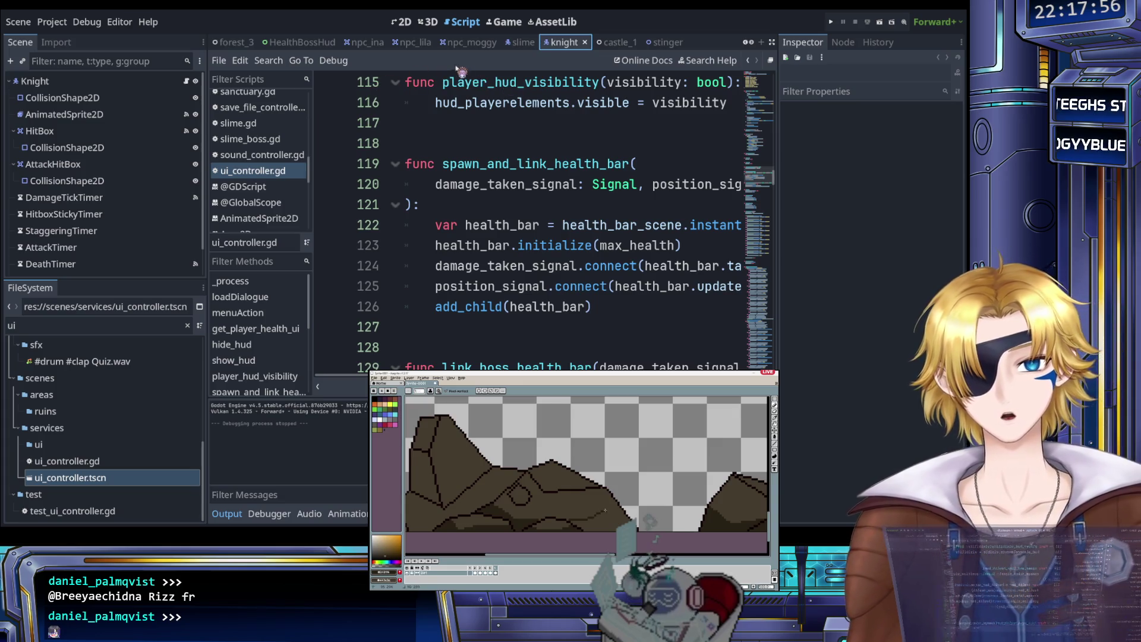
scroll(264, 159, up, 10)
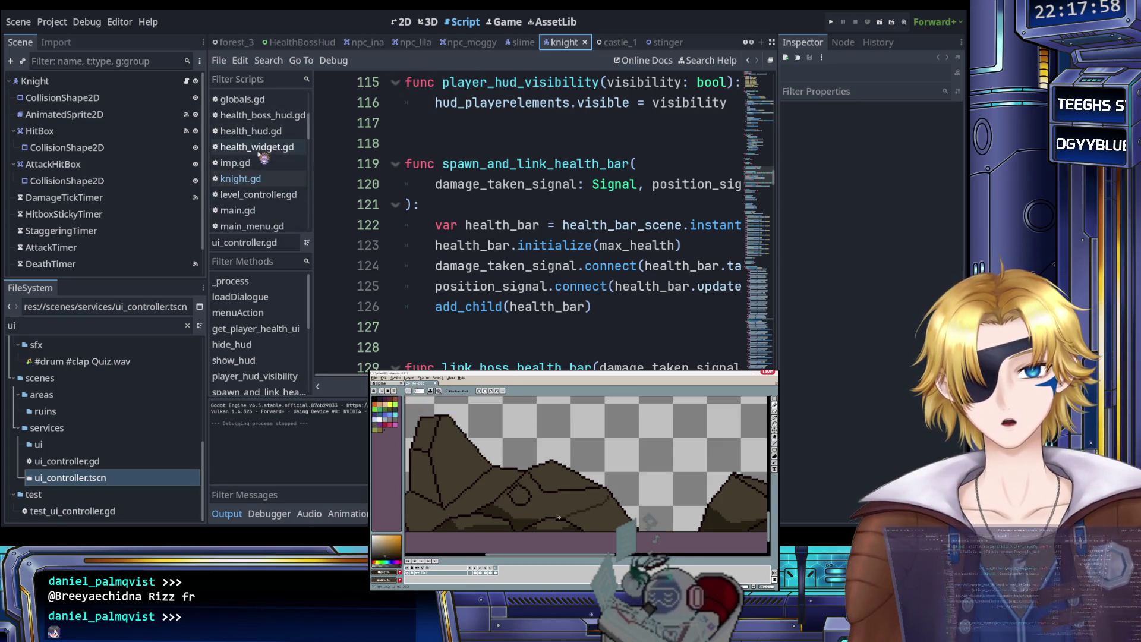
scroll(263, 159, down, 1)
click(280, 160)
scroll(539, 168, up, 4)
scroll(540, 167, up, 12)
scroll(528, 161, down, 5)
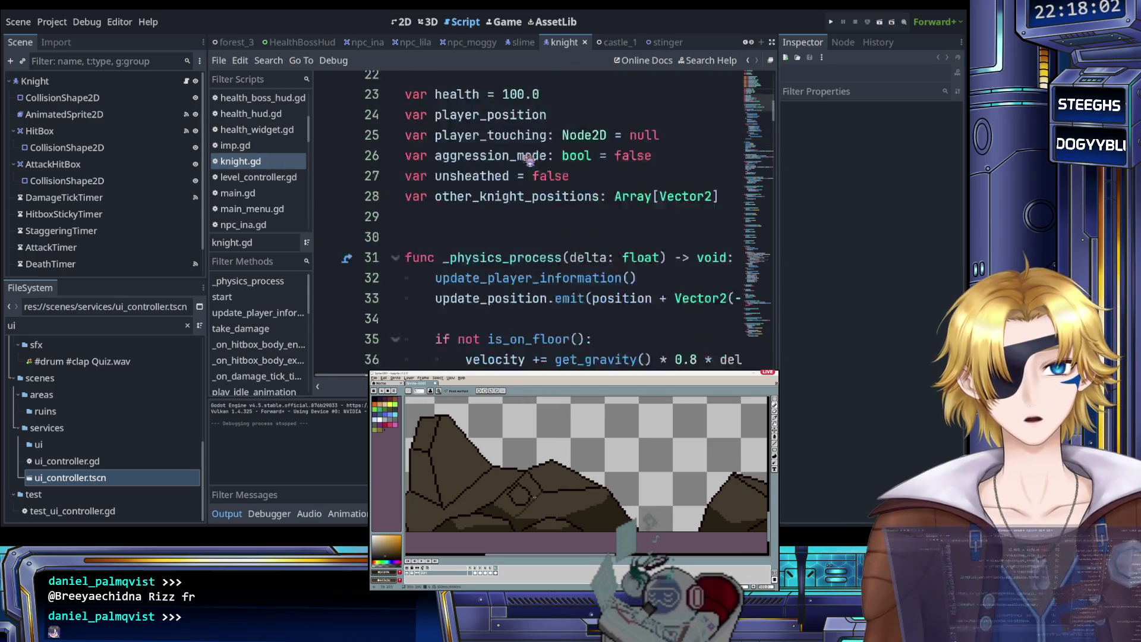
click(832, 22)
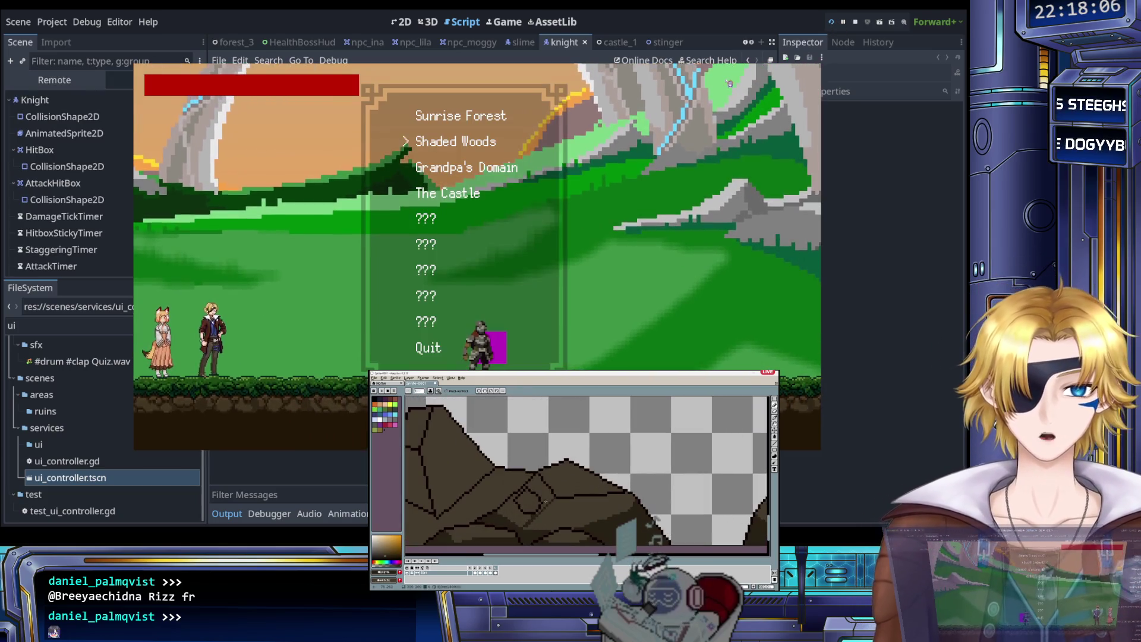
Step: Start The Castle level and toggle the pixel editor between pencil and fill tools
key(Up)
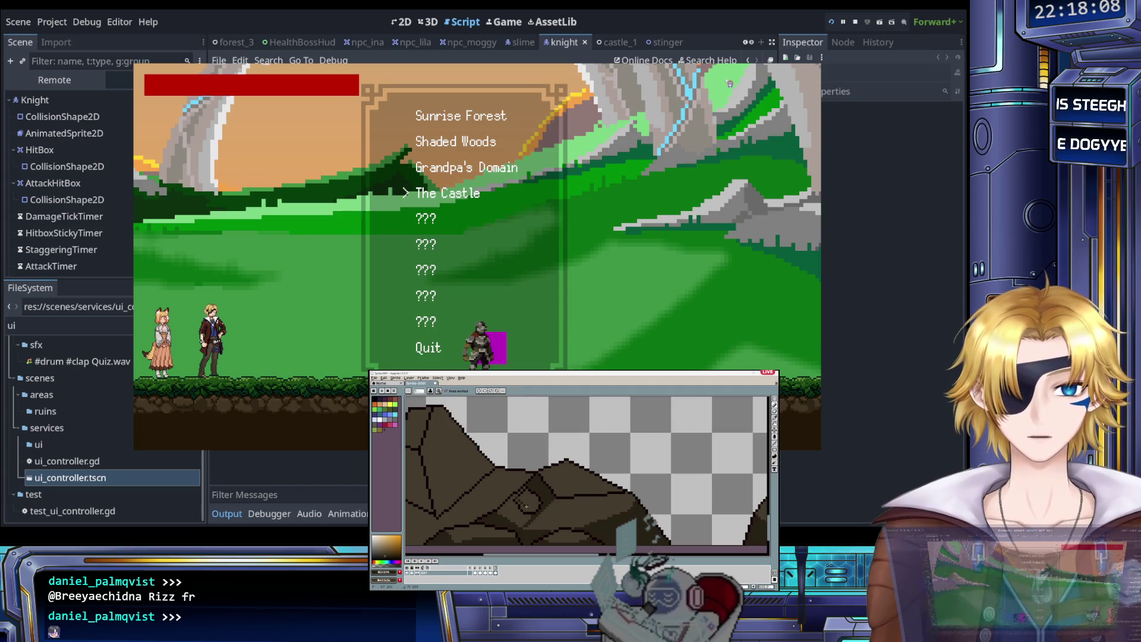
key(Return)
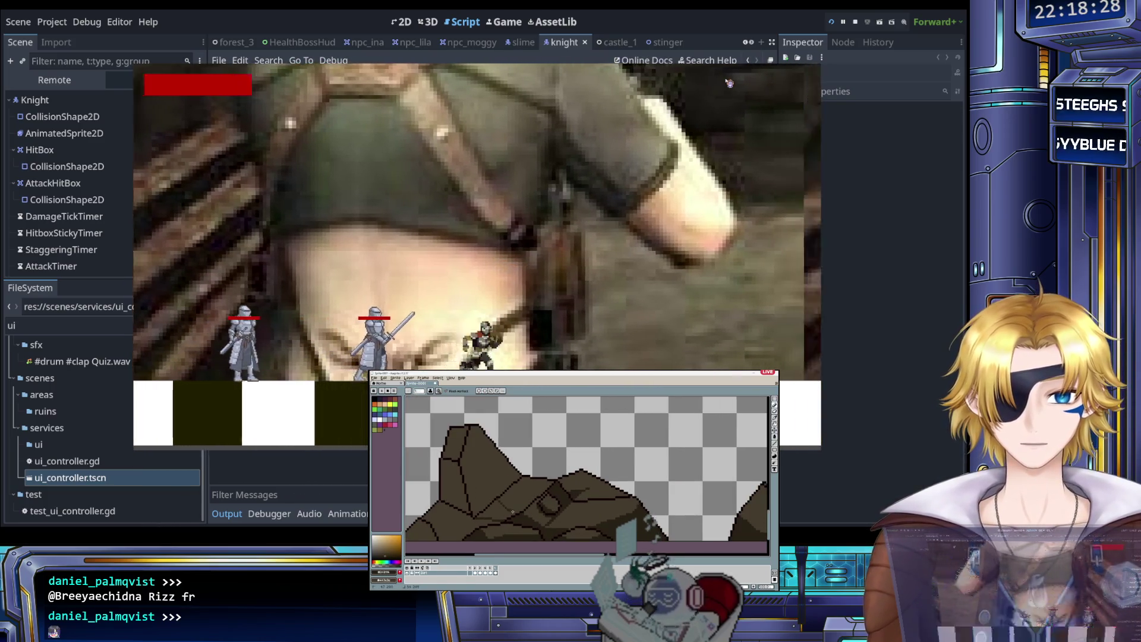
key(b)
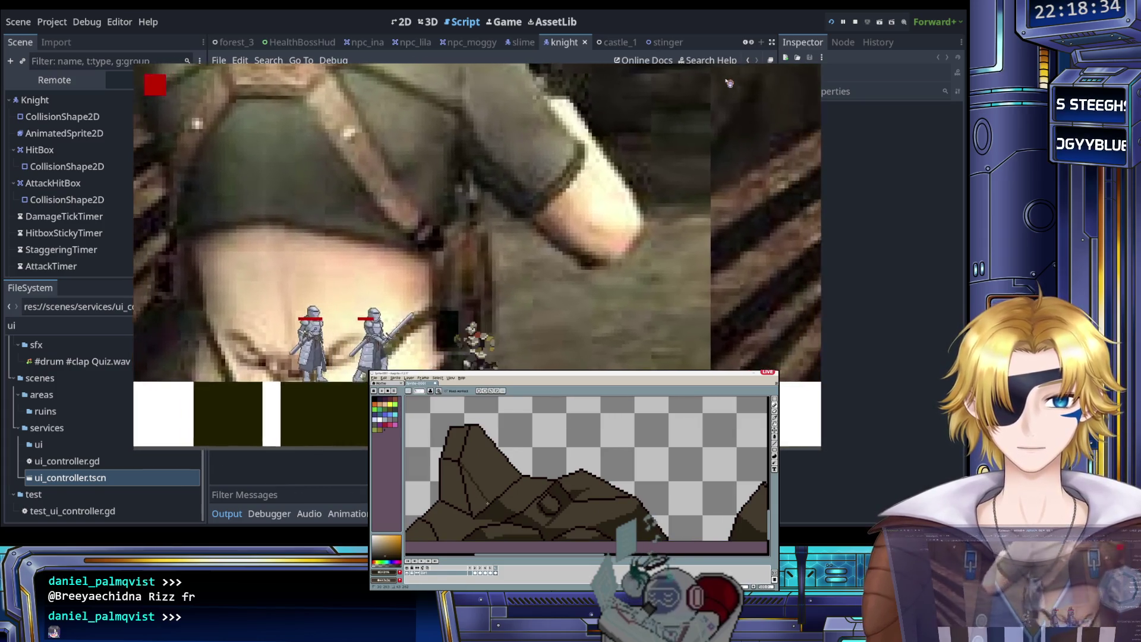
key(g)
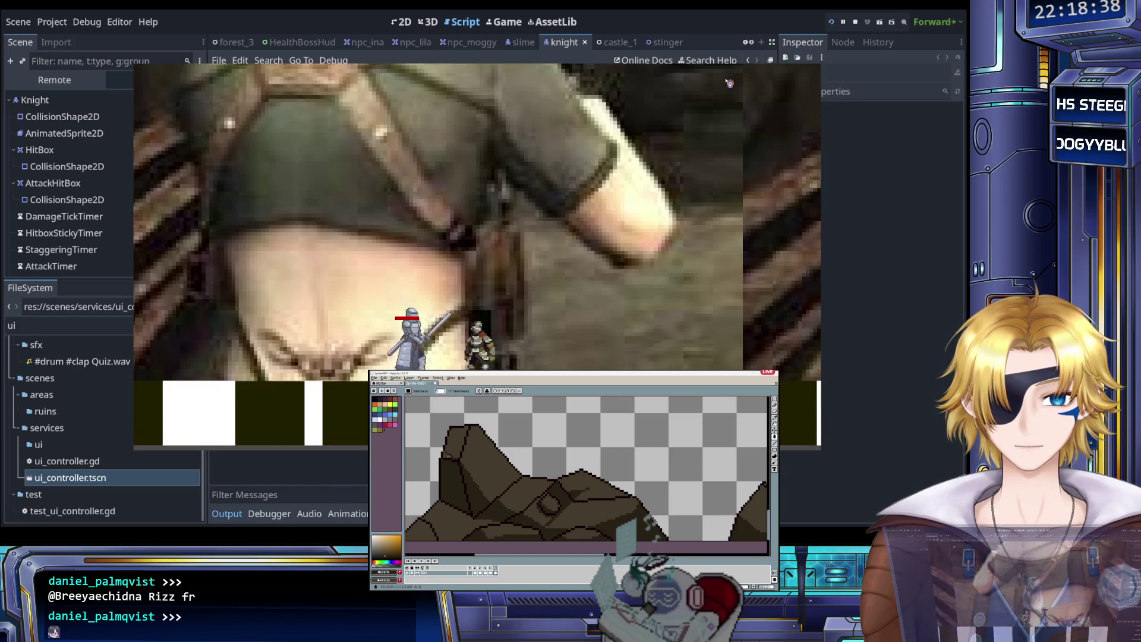
key(b)
Step: Switch between fill and pencil tools again, then close the running game window
scroll(459, 468, down, 1)
scroll(491, 514, up, 1)
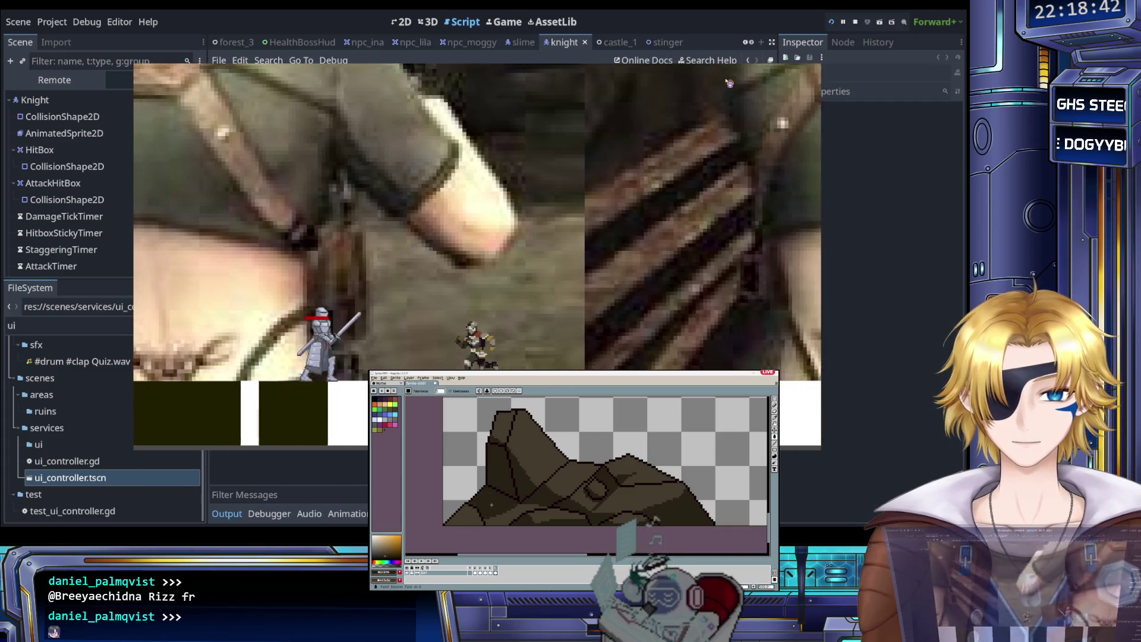
scroll(514, 516, down, 2)
key(g)
scroll(489, 516, up, 2)
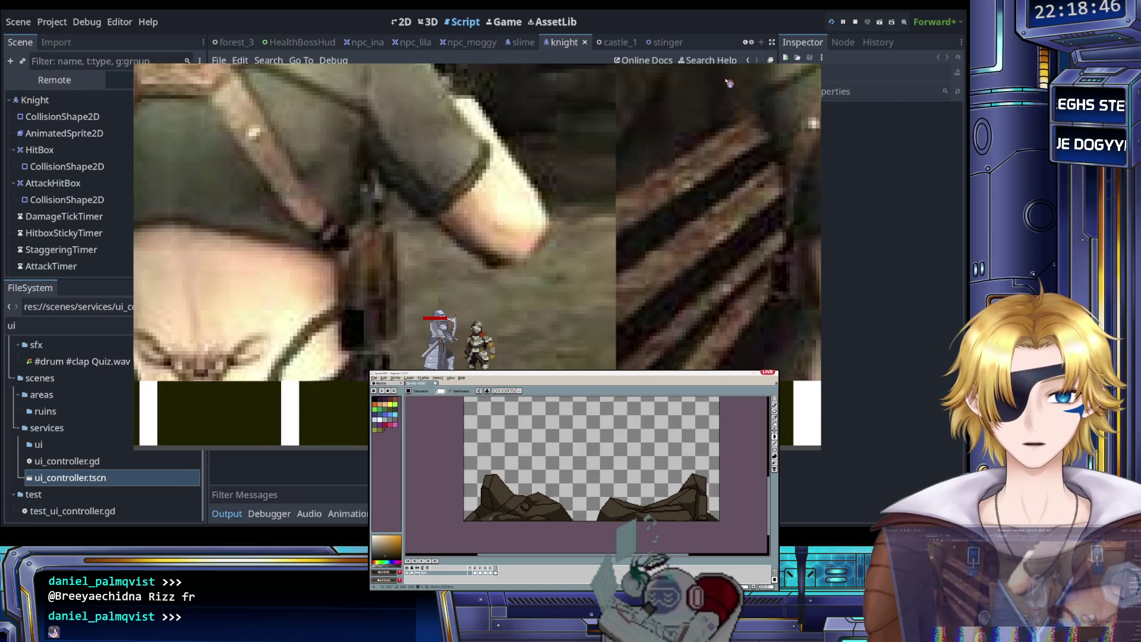
scroll(523, 501, up, 2)
key(b)
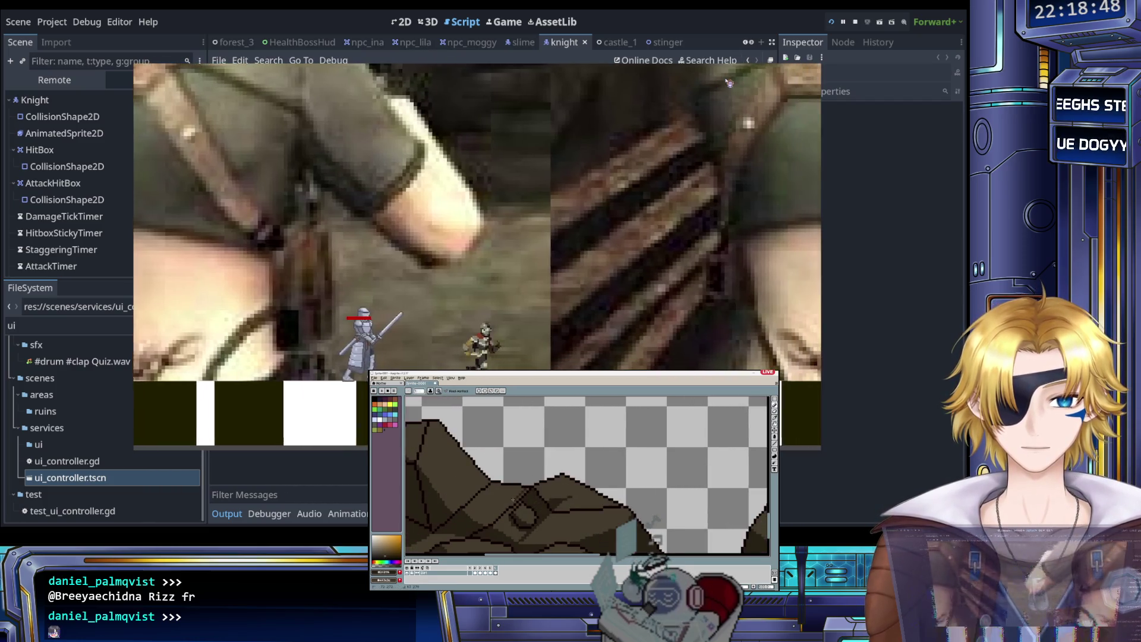
click(833, 22)
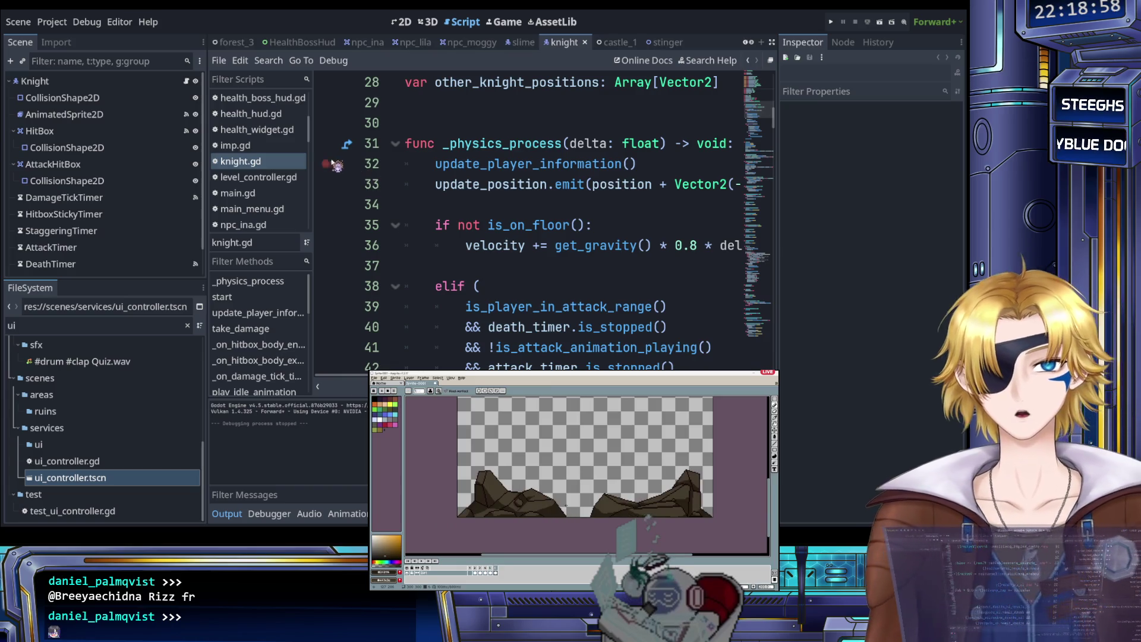
Step: Select the AnimatedSprite2D node and set its animation to 'attack'
click(106, 122)
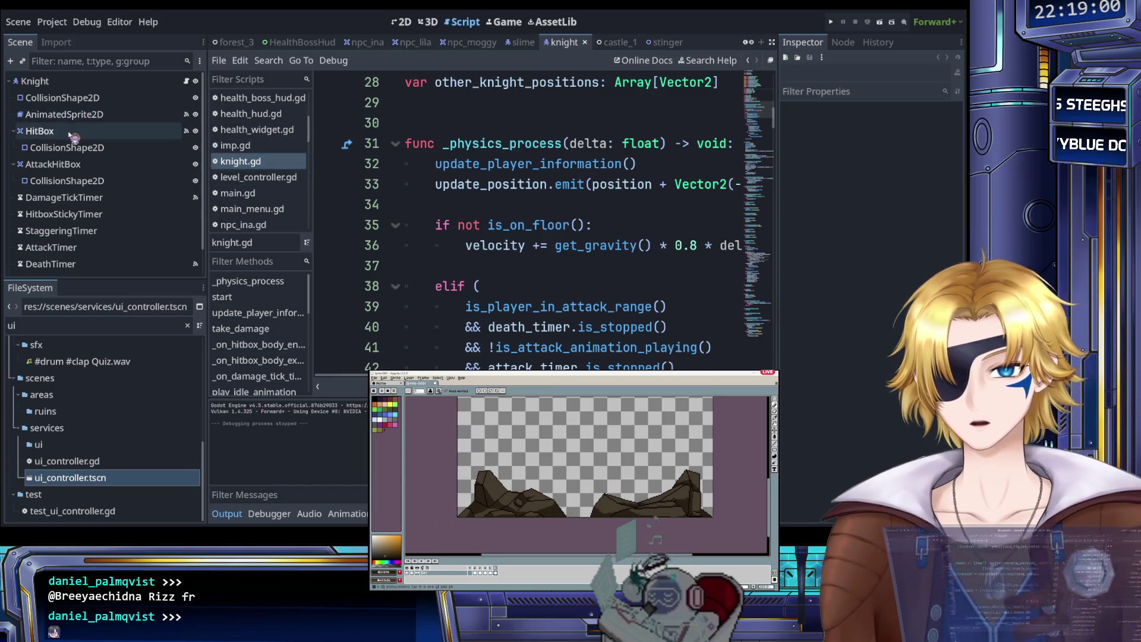
scroll(267, 473, up, 5)
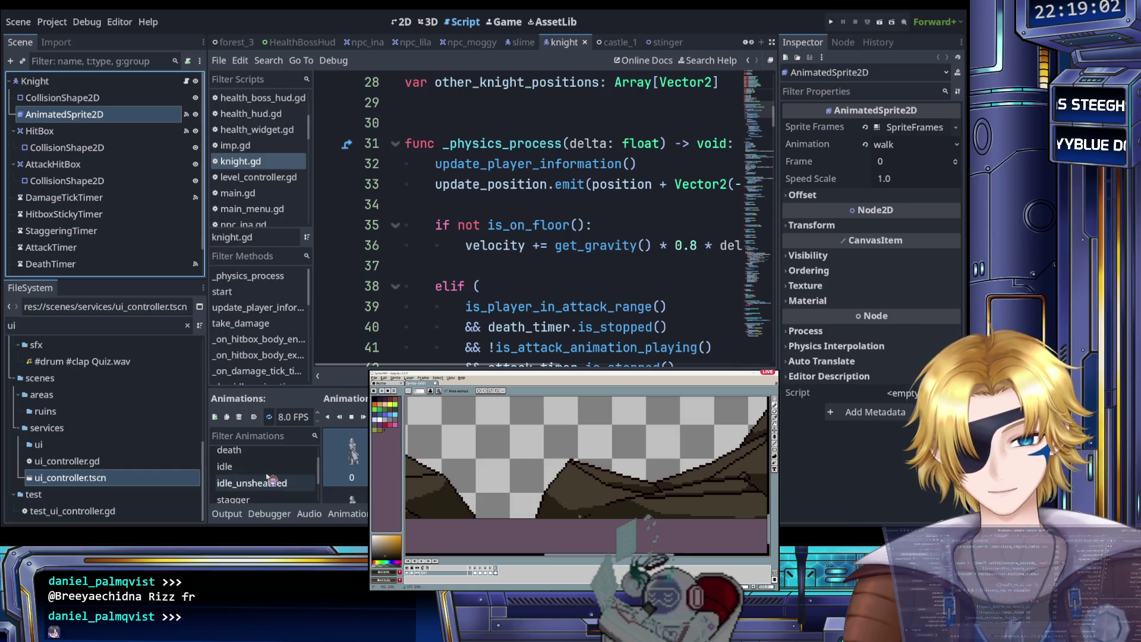
click(256, 457)
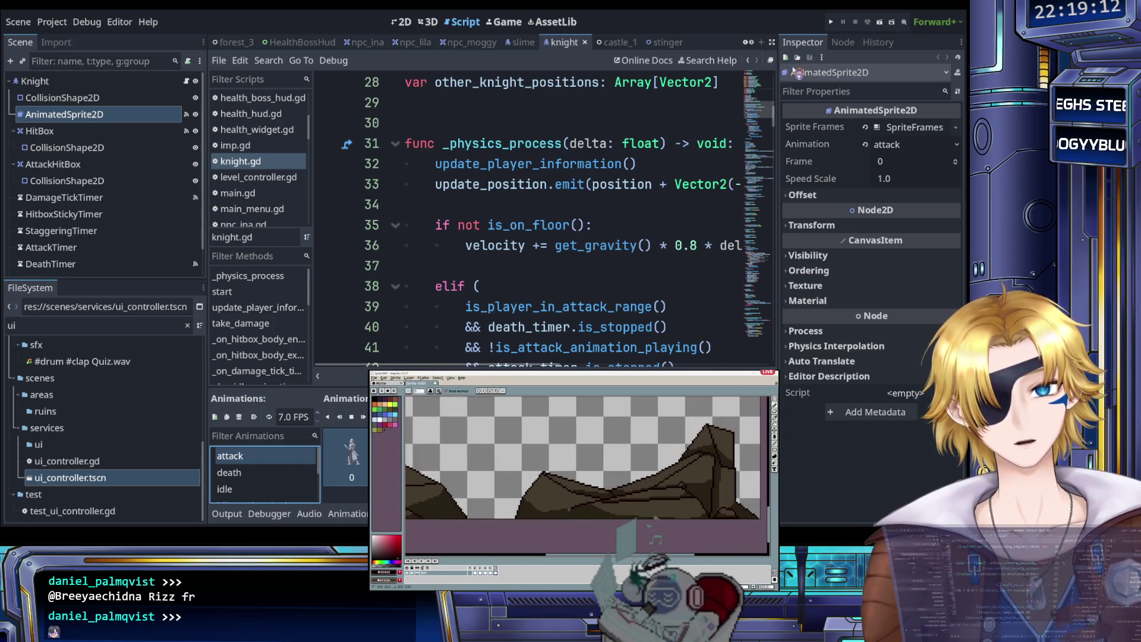
Step: Place the cursor on line 37 of knight.gd, run the game with F5, and bring up the level menu
click(601, 266)
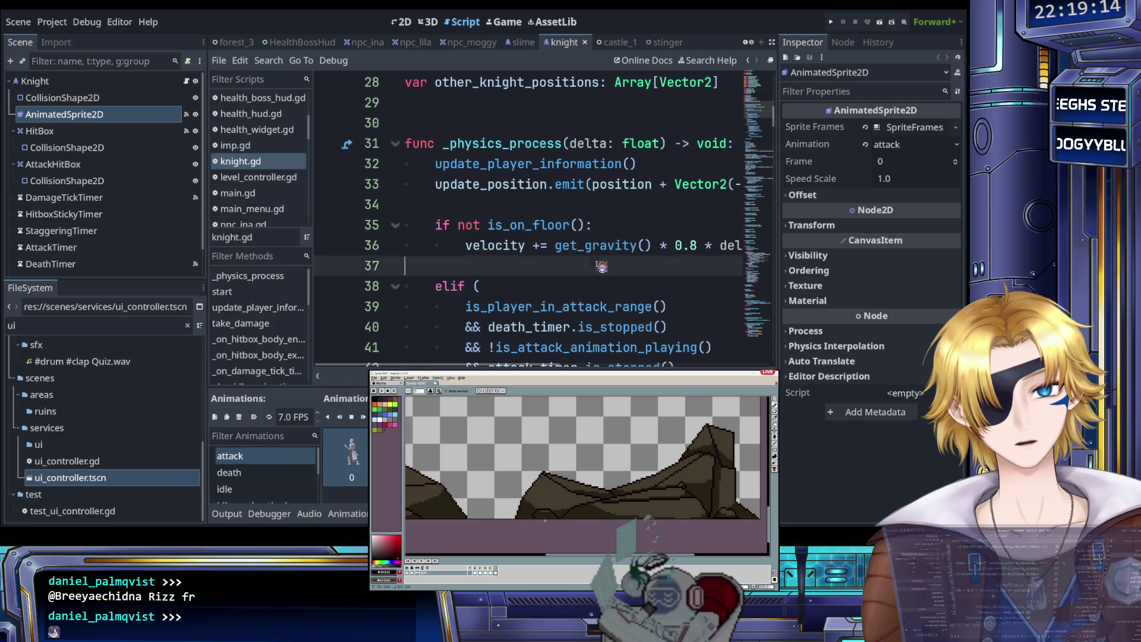
scroll(602, 266, down, 2)
scroll(601, 266, up, 2)
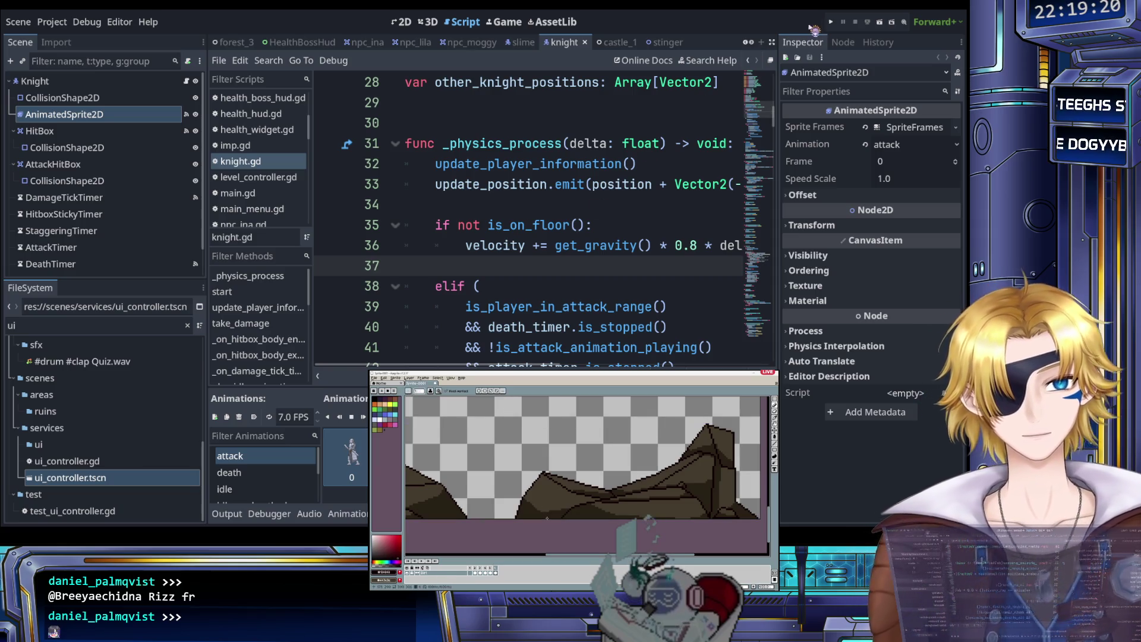
key(F5)
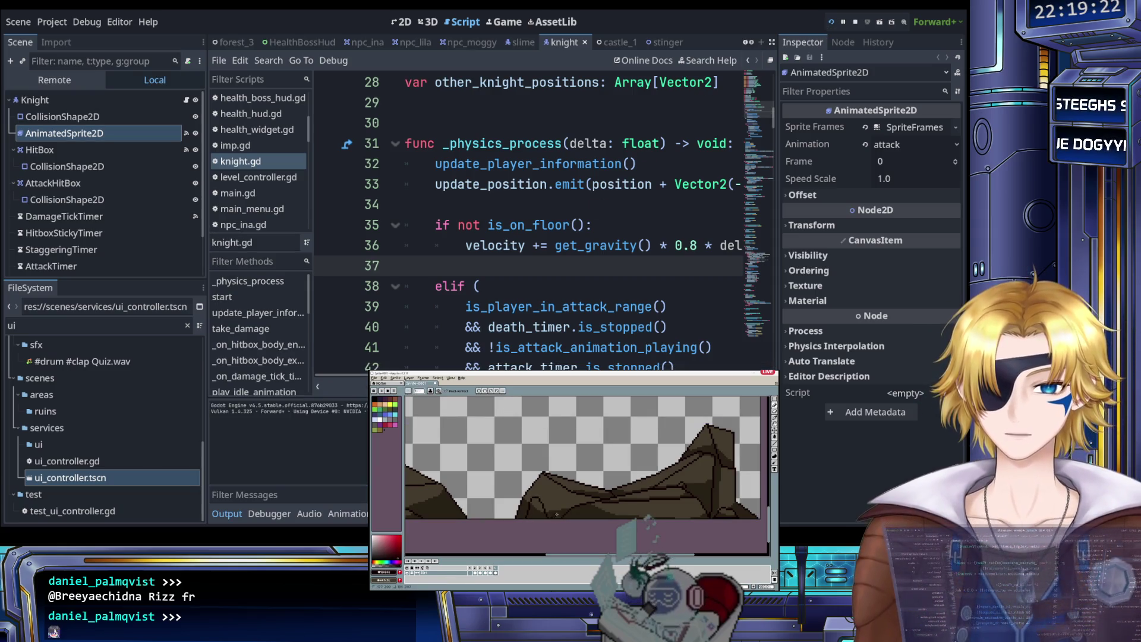
key(Escape)
Step: Start The Castle level, then quit the game and confirm
key(Return)
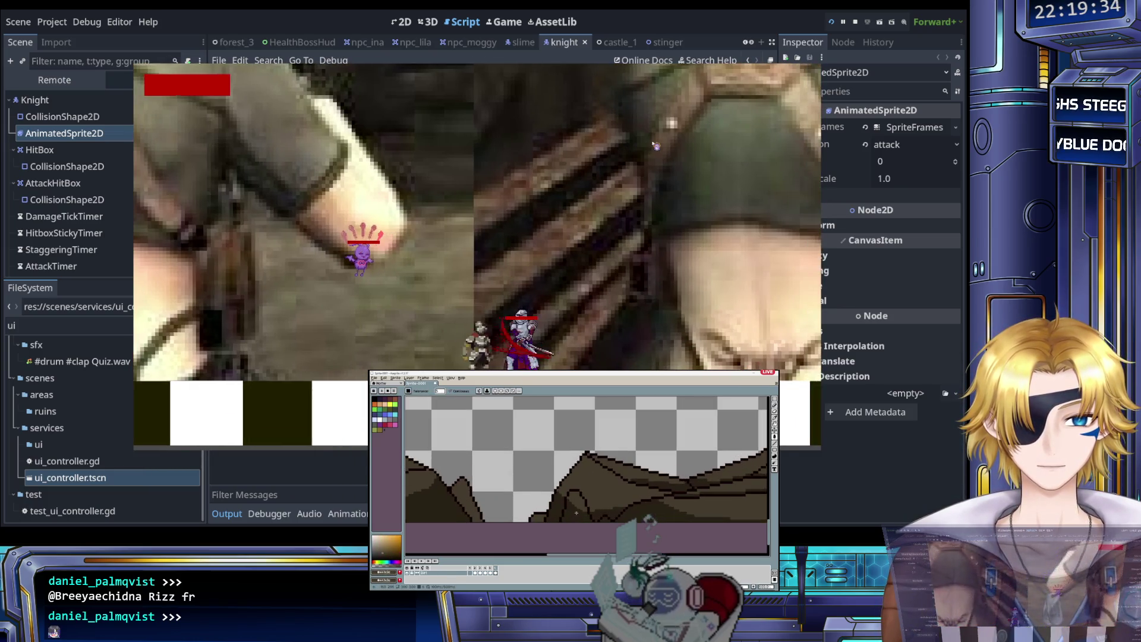
key(Escape)
key(Return)
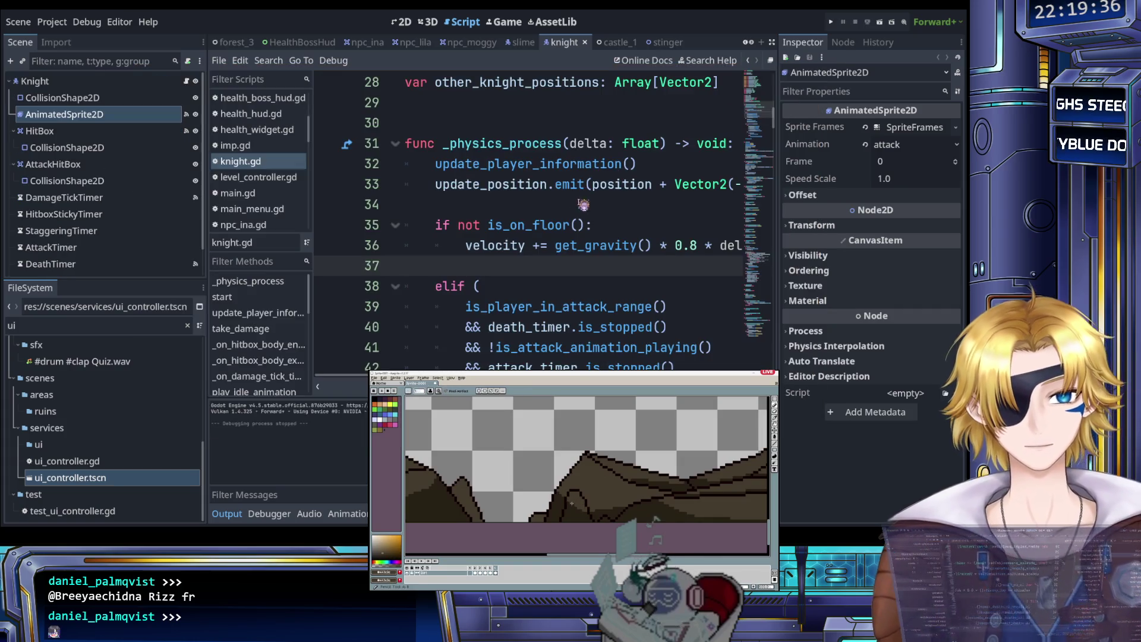
Step: With the cursor on line 38, rerun the level, swing the knight's sword, and quit
click(562, 291)
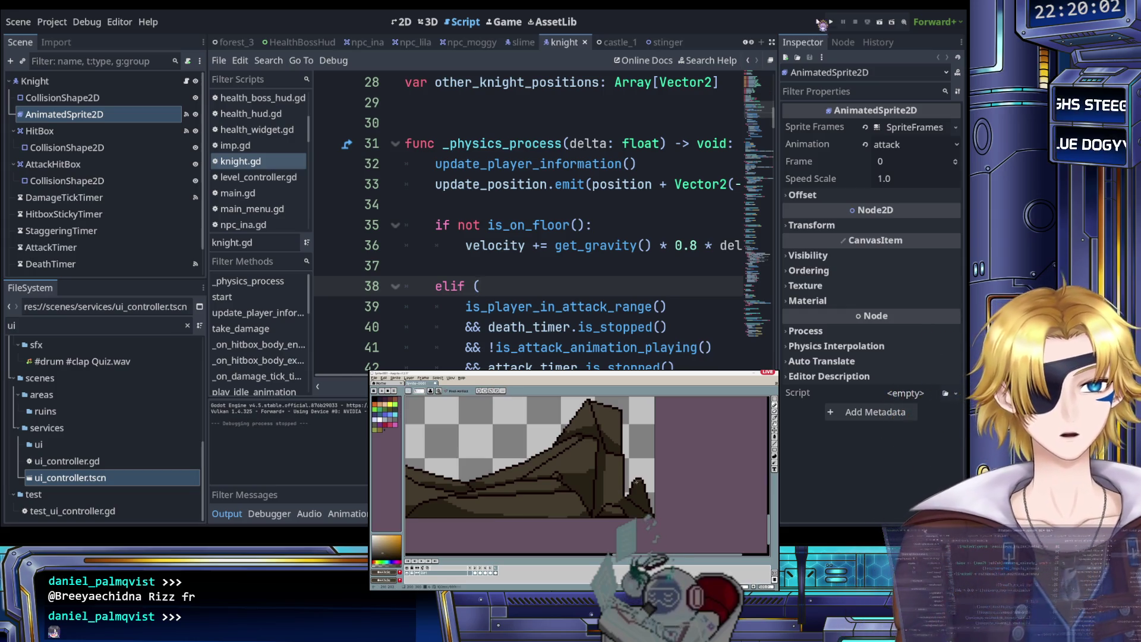
key(F5)
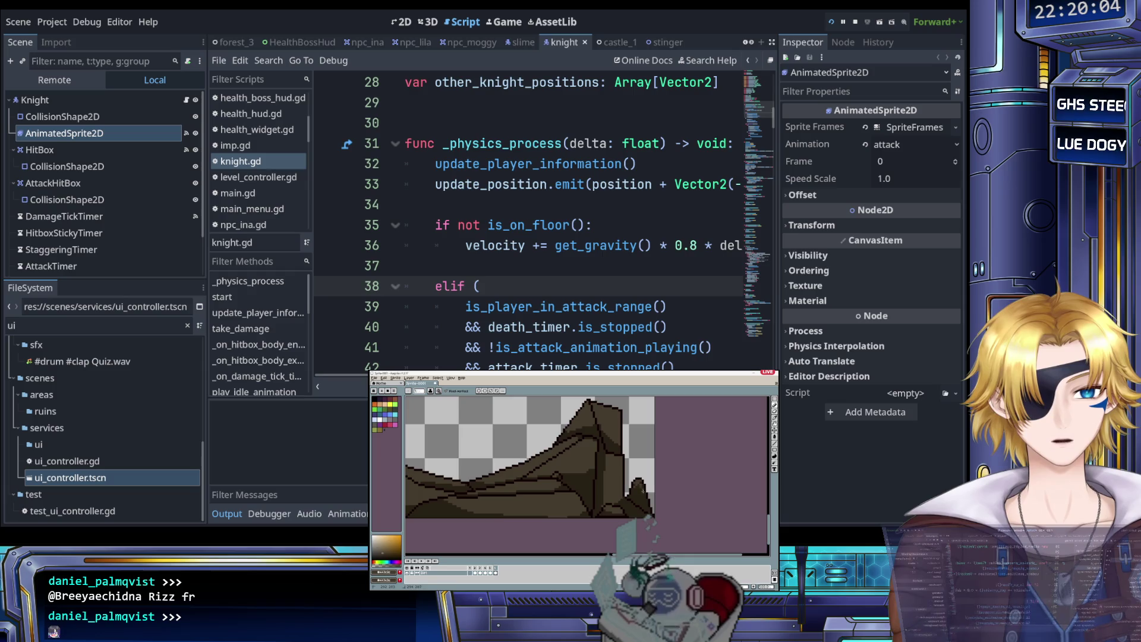
key(Escape)
key(Return)
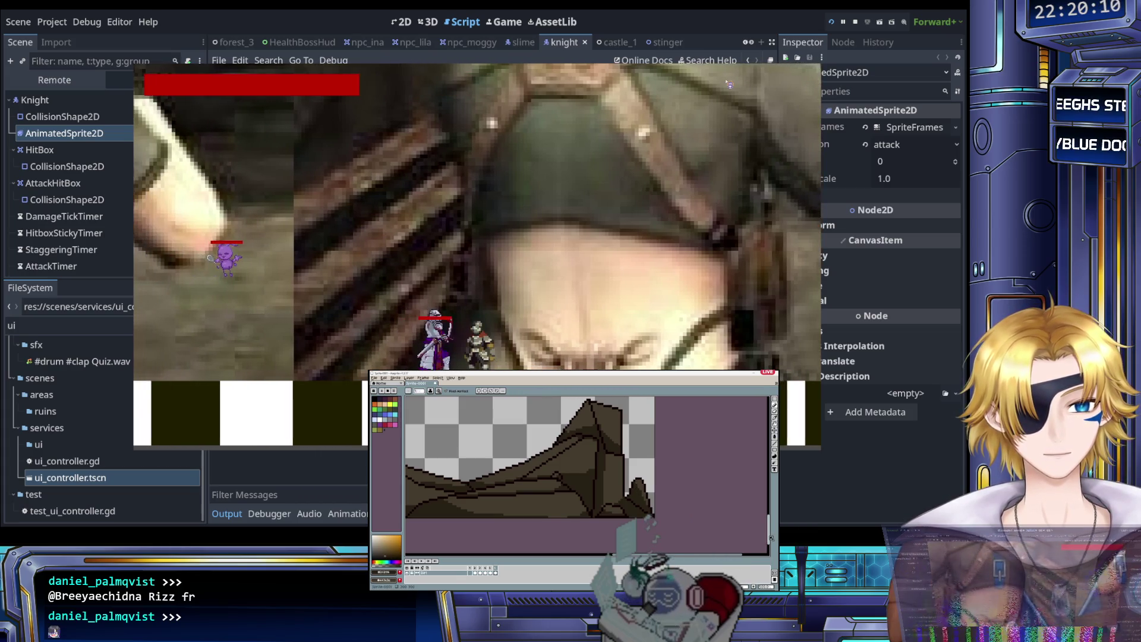
key(Right)
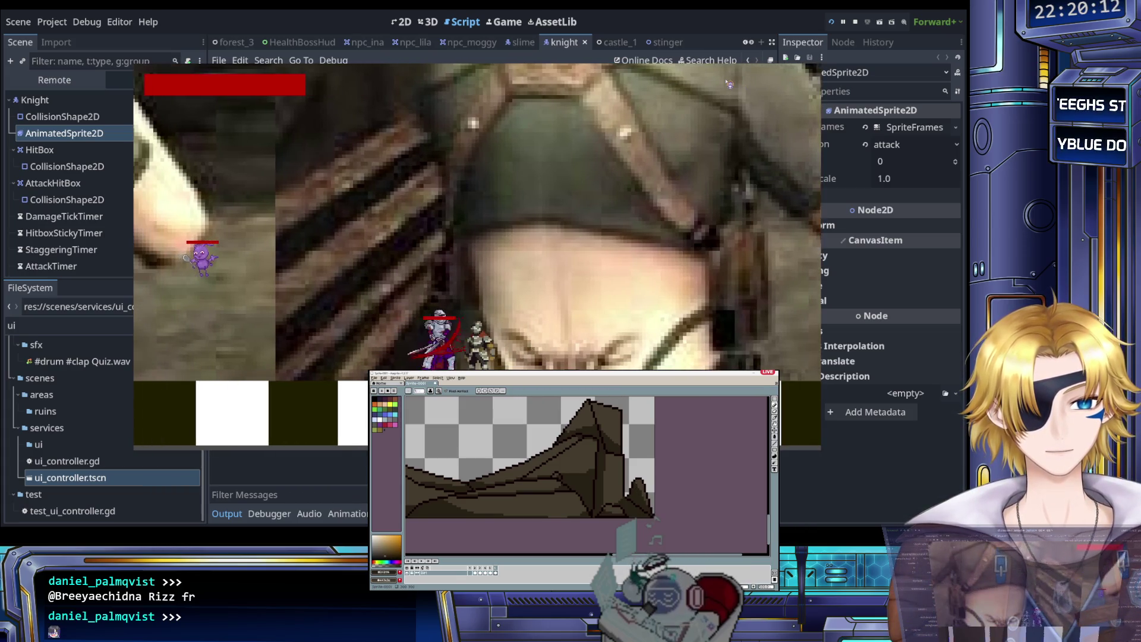
key(Escape)
key(Return)
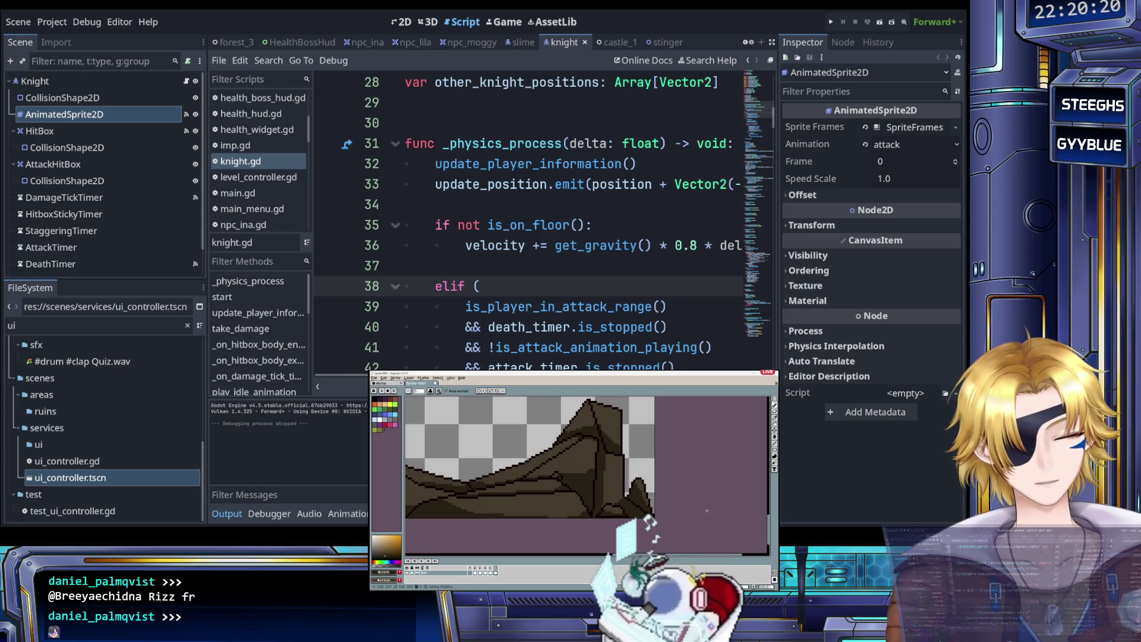
Step: Fill the stray white stroke on the rock tile with dark brown, then return to the pencil
scroll(717, 511, down, 3)
scroll(551, 497, up, 3)
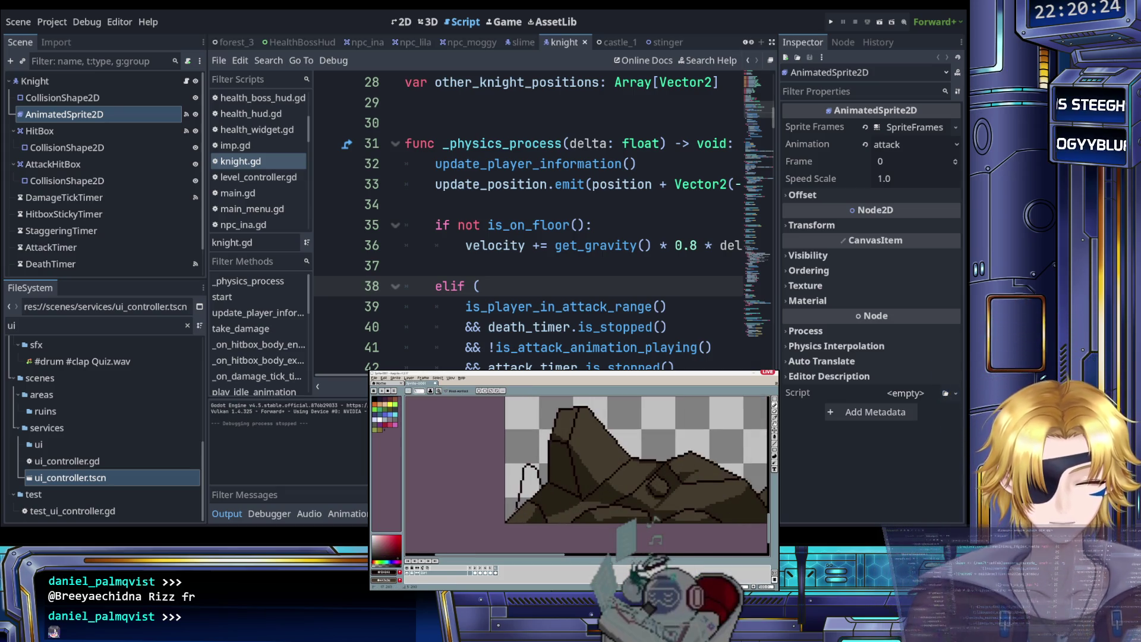
scroll(651, 519, down, 1)
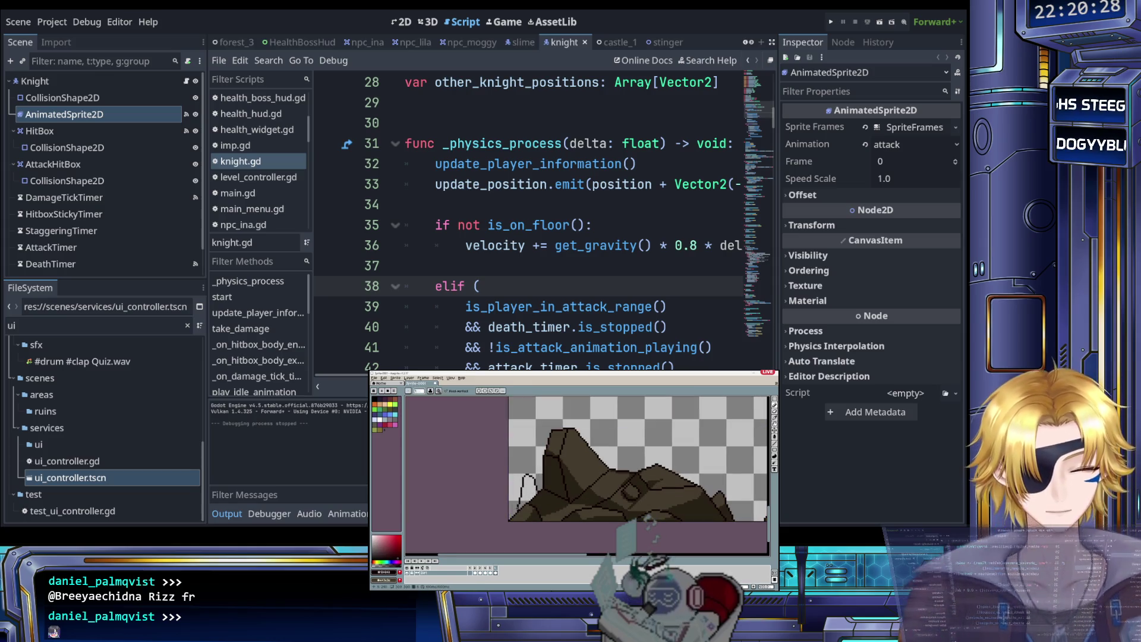
key(g)
click(526, 490)
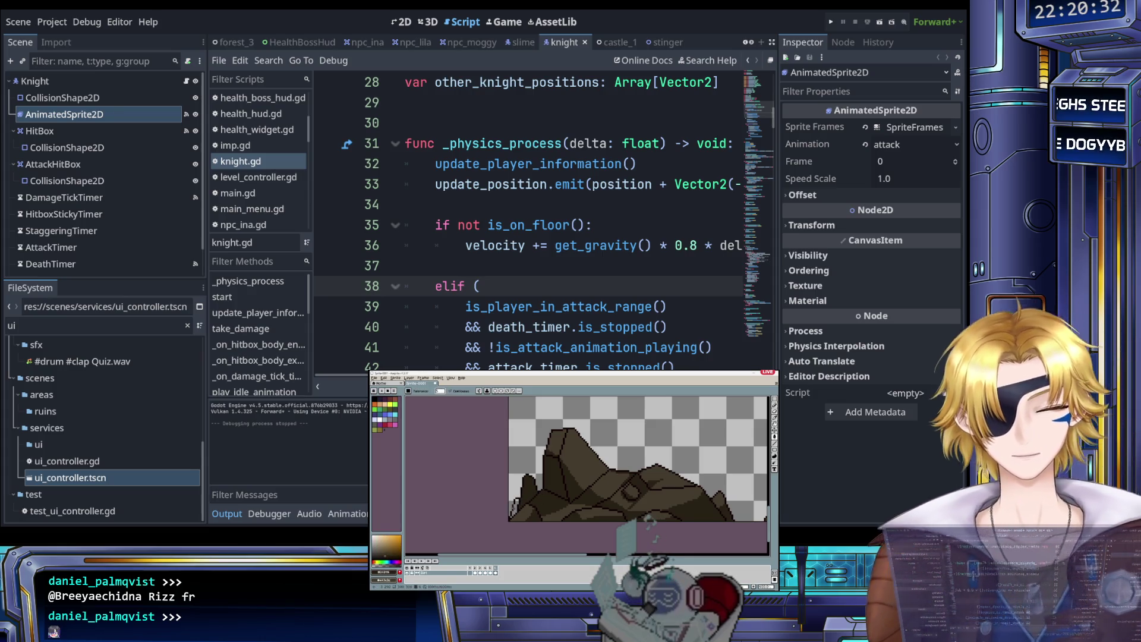
scroll(510, 516, up, 1)
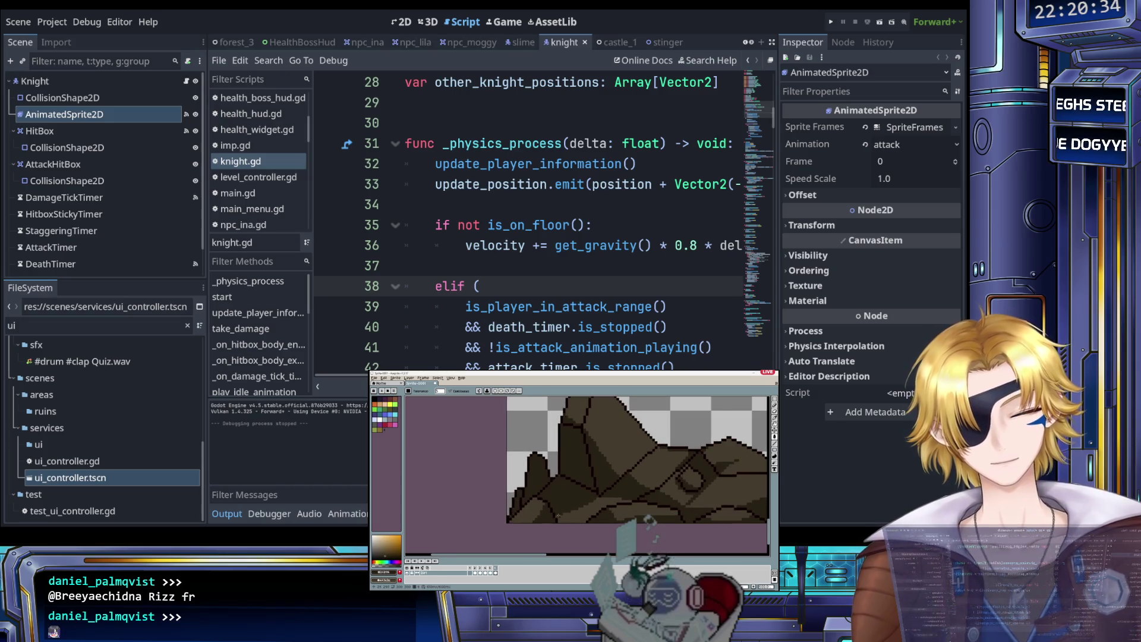
key(b)
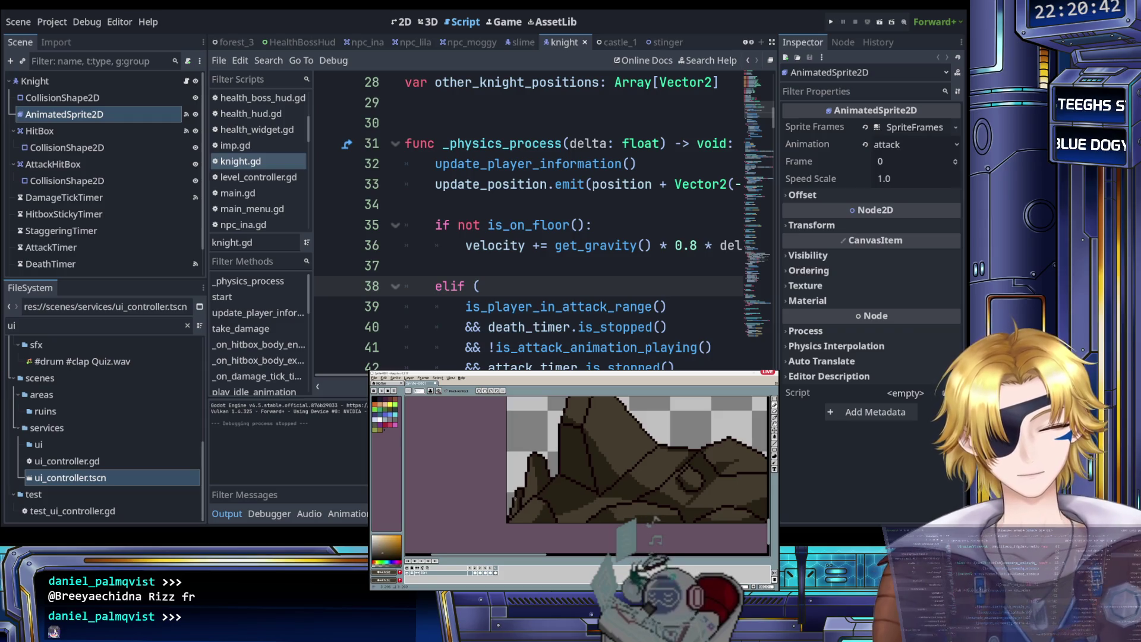
Step: Check the second animation frame, then return to the frame holding the rock sprite
scroll(571, 463, down, 5)
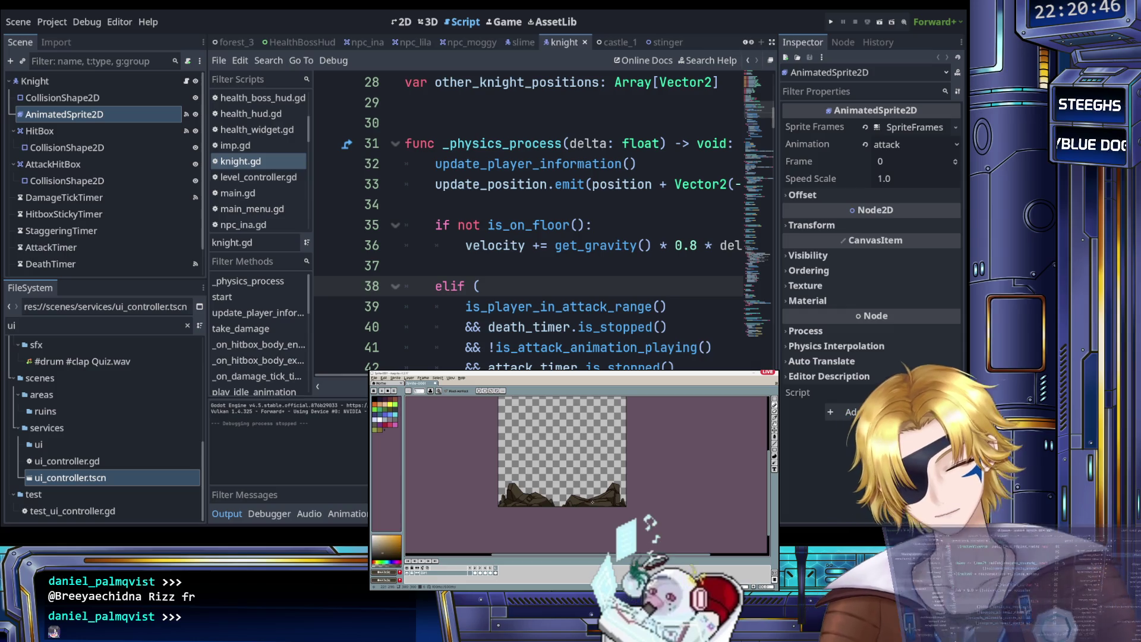
scroll(592, 501, up, 4)
key(b)
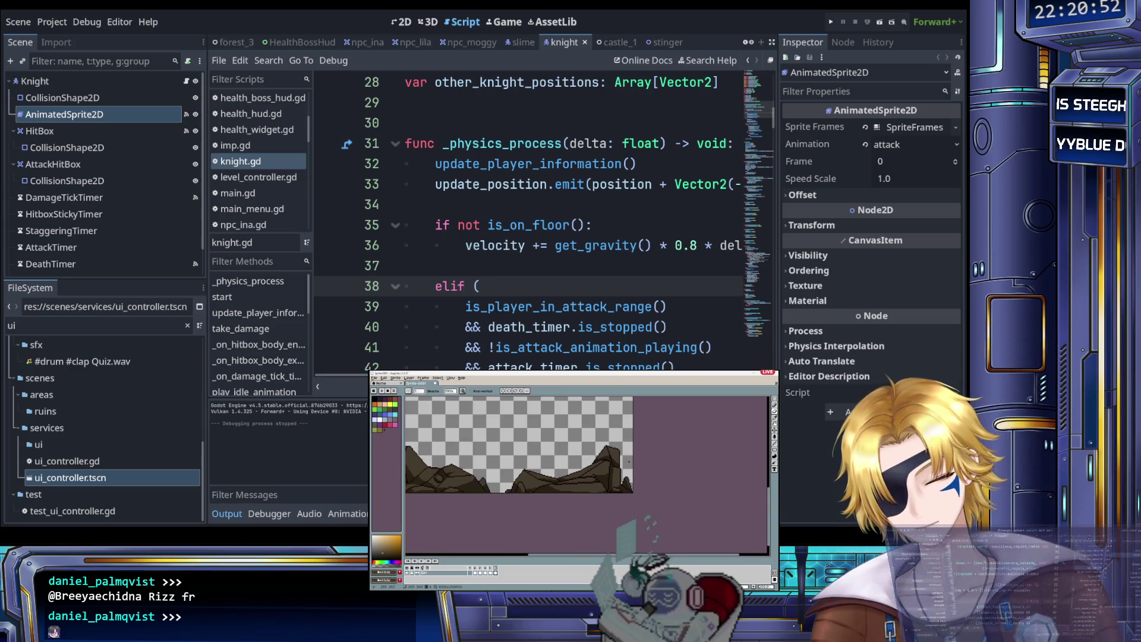
scroll(606, 426, down, 3)
scroll(604, 469, up, 1)
scroll(650, 469, down, 1)
scroll(650, 469, up, 1)
scroll(649, 470, down, 1)
scroll(598, 478, up, 1)
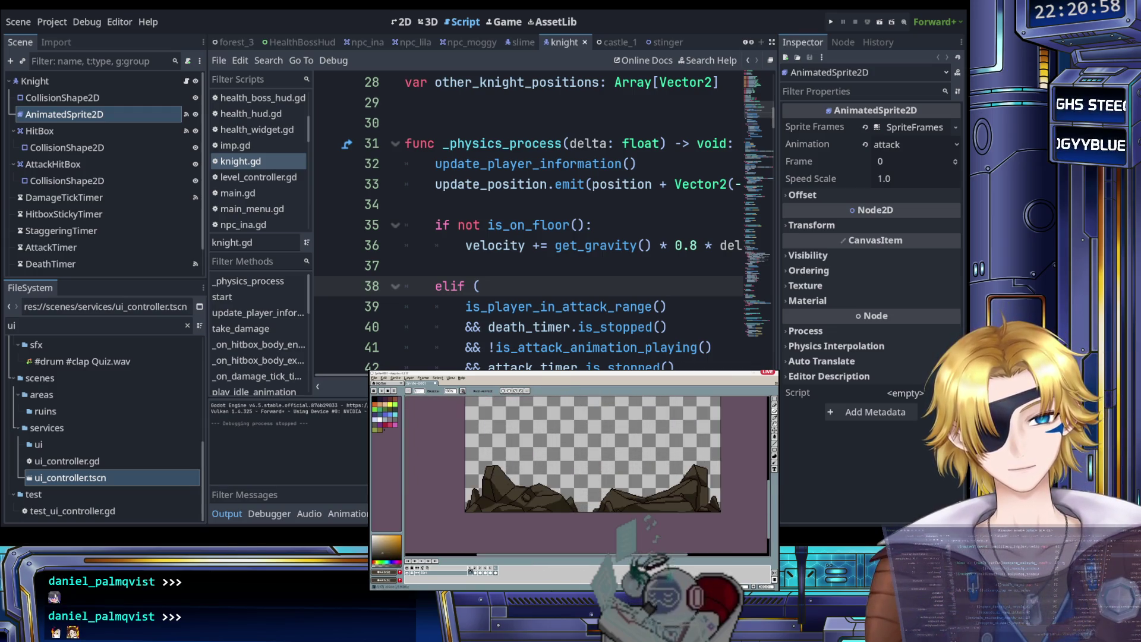
click(475, 572)
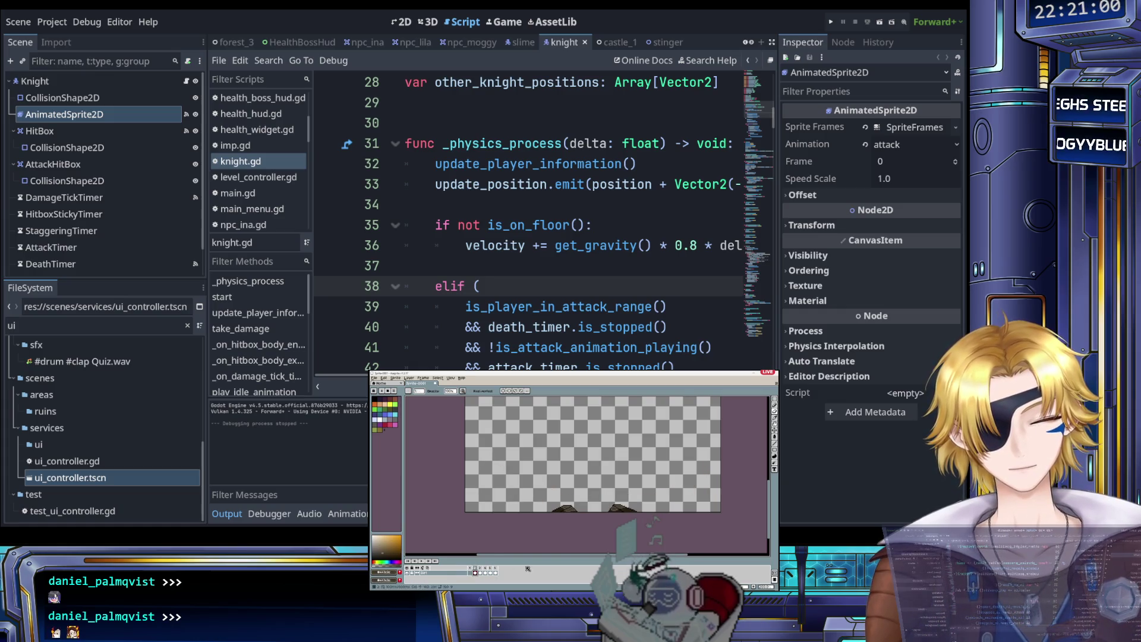
scroll(587, 449, up, 1)
click(496, 572)
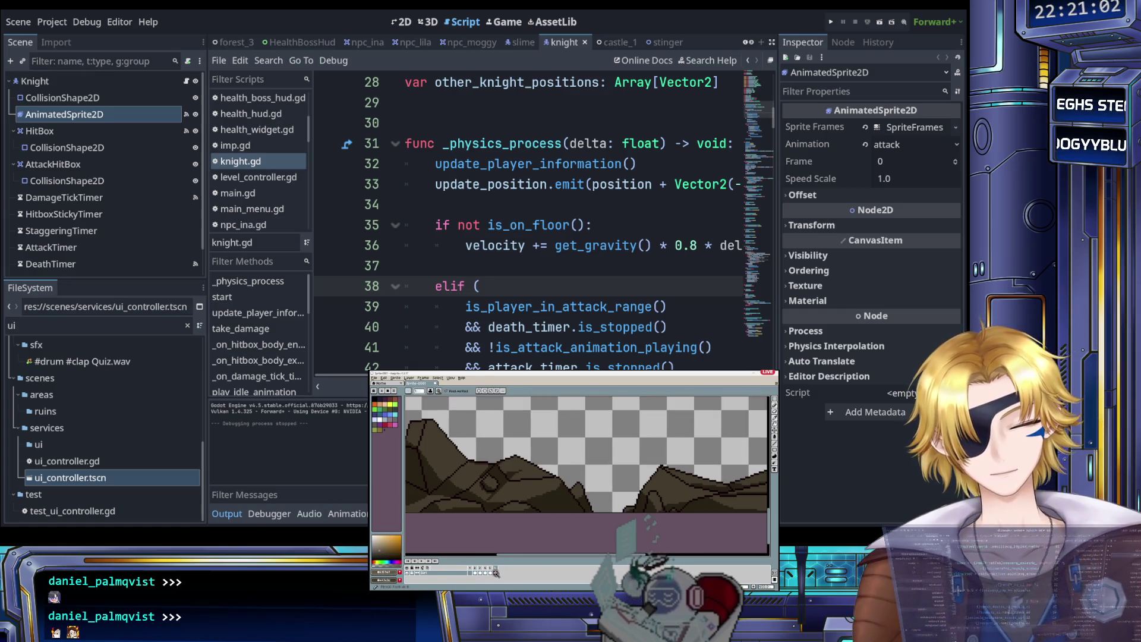
Step: Run the game again with F5
scroll(559, 482, up, 1)
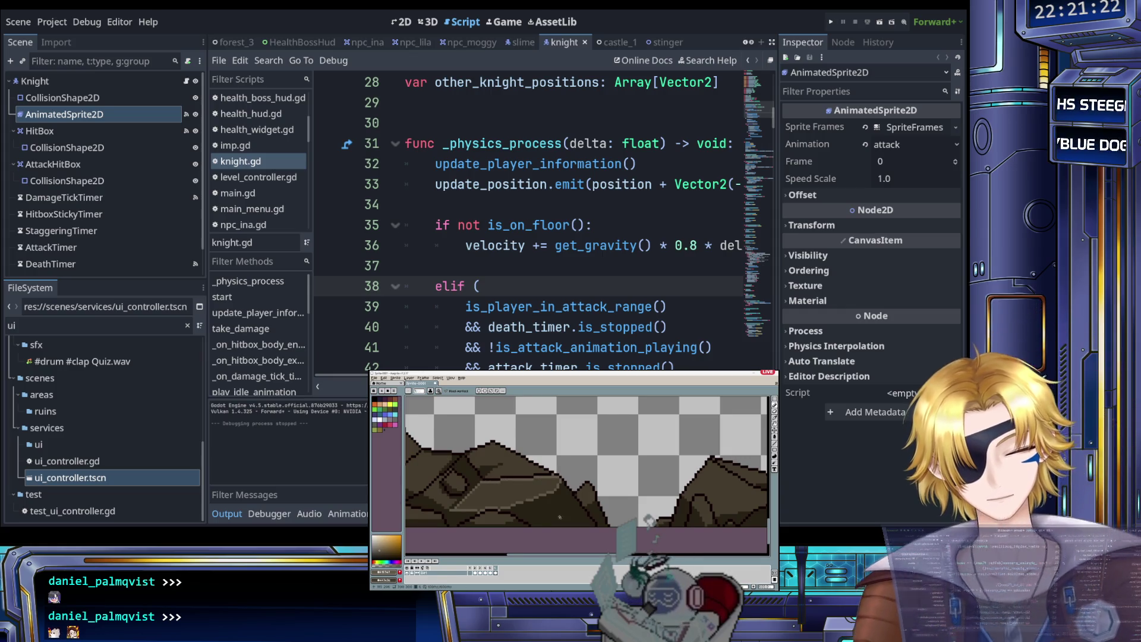
scroll(577, 508, right, 1)
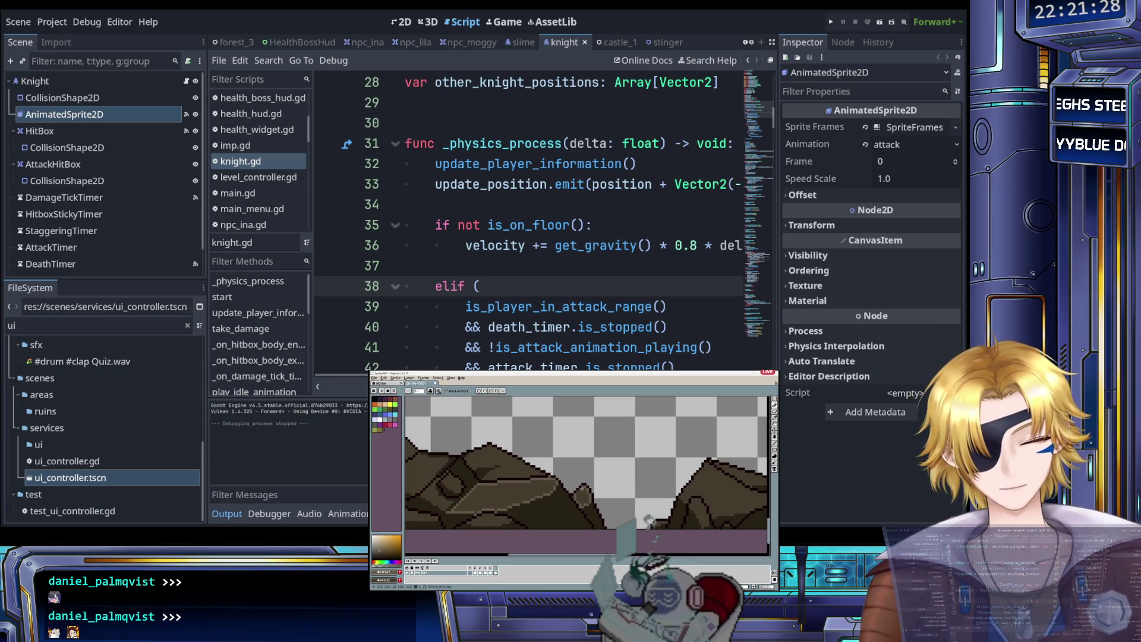
scroll(601, 476, up, 1)
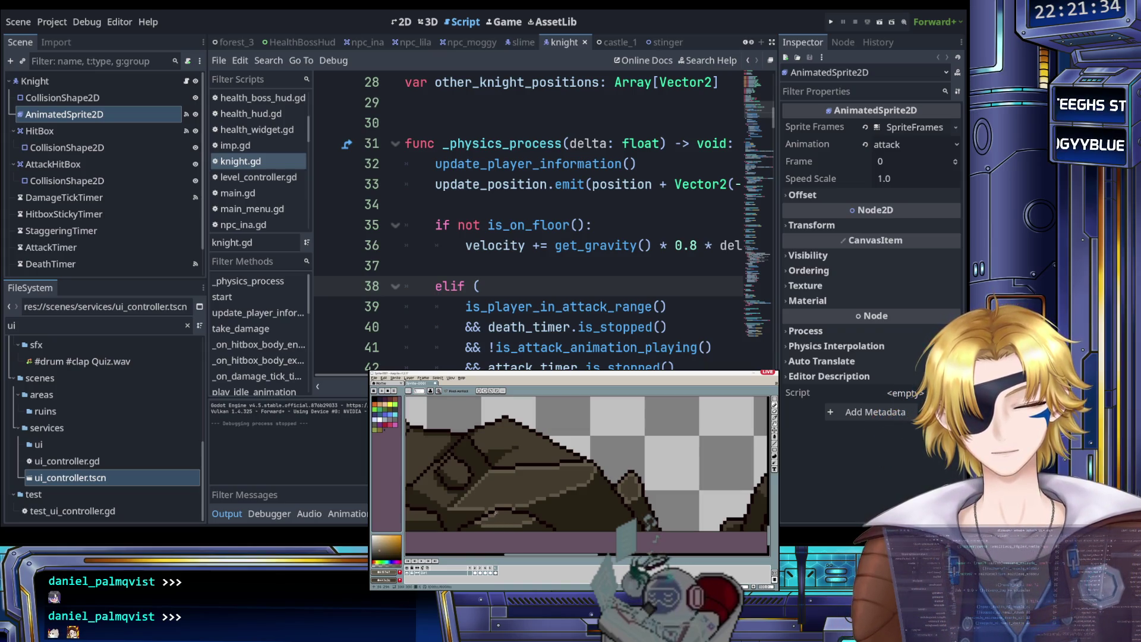
key(F5)
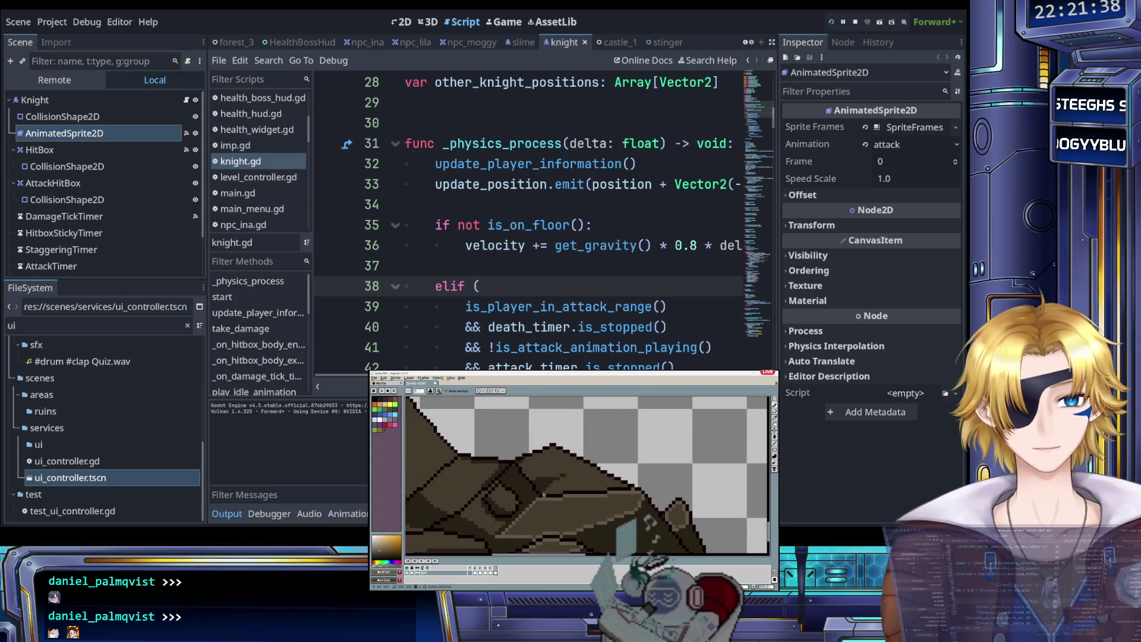
key(Return)
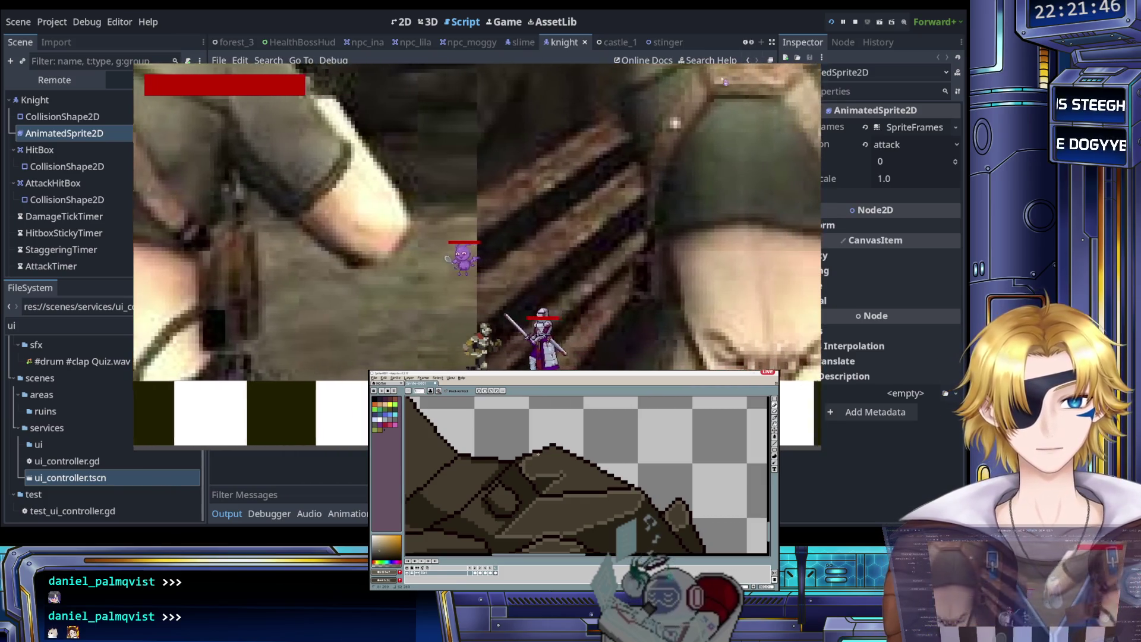
key(i)
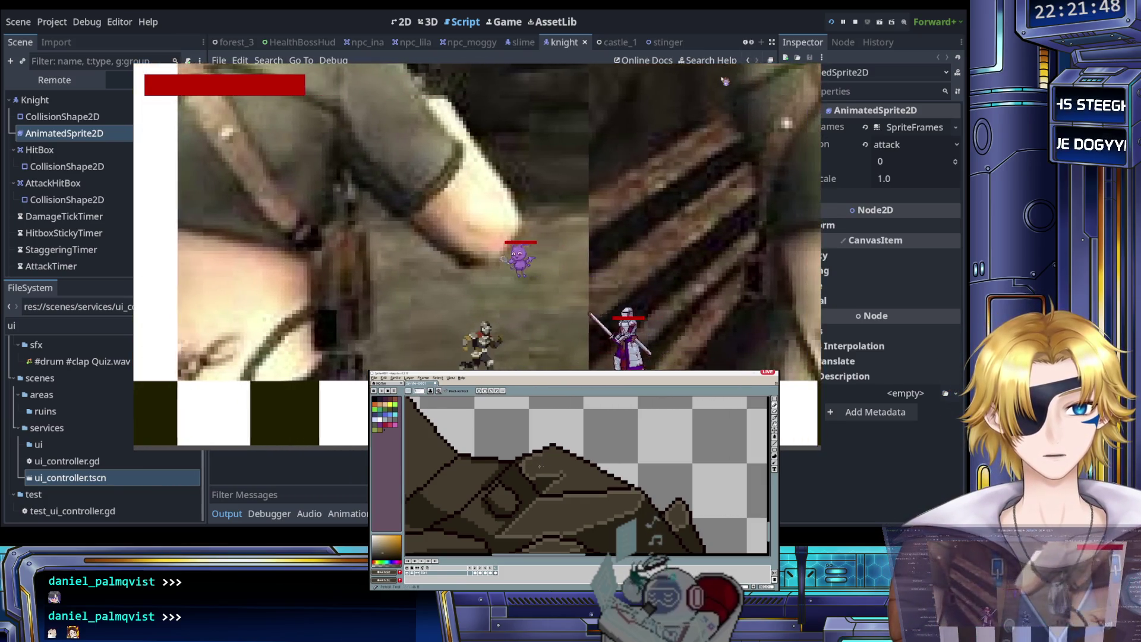
key(b)
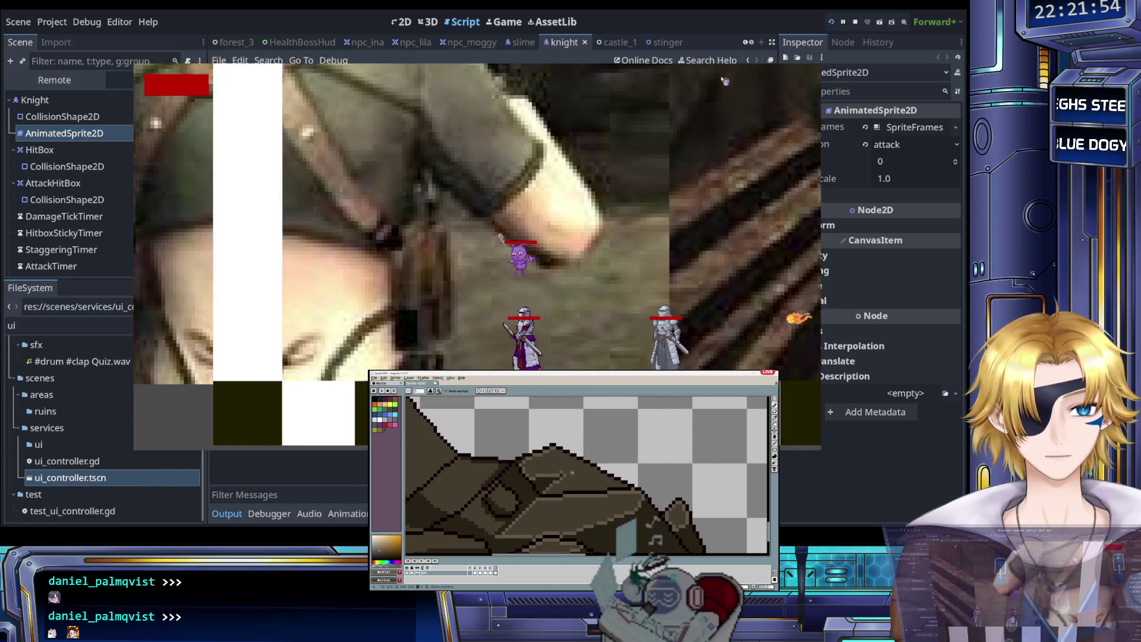
key(F8)
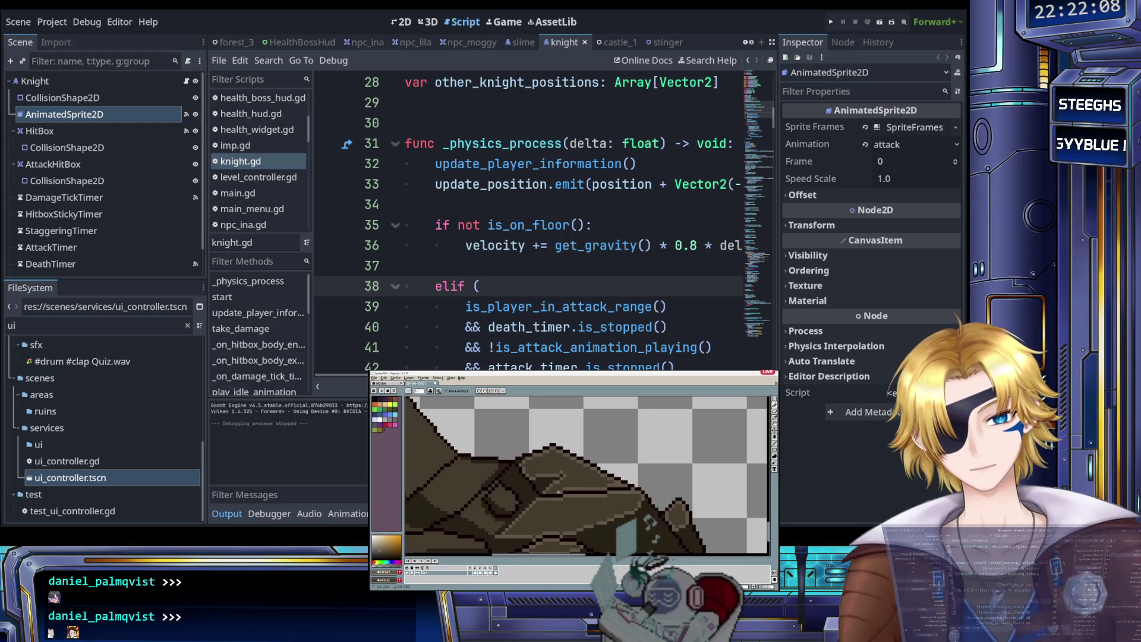
scroll(547, 492, up, 4)
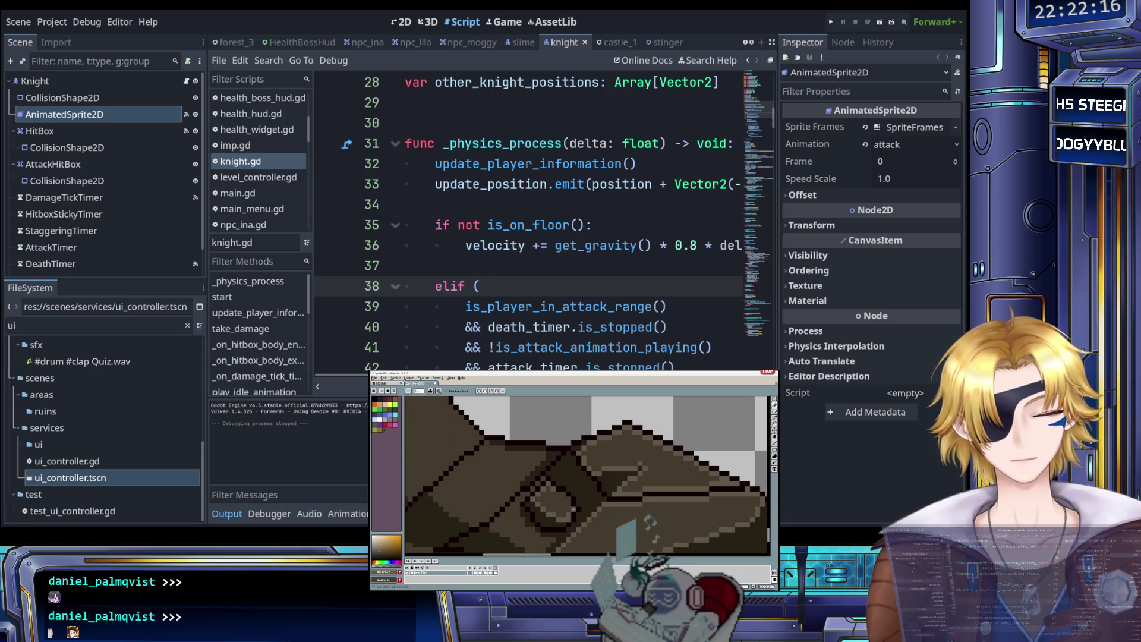
scroll(563, 493, down, 3)
scroll(585, 516, up, 3)
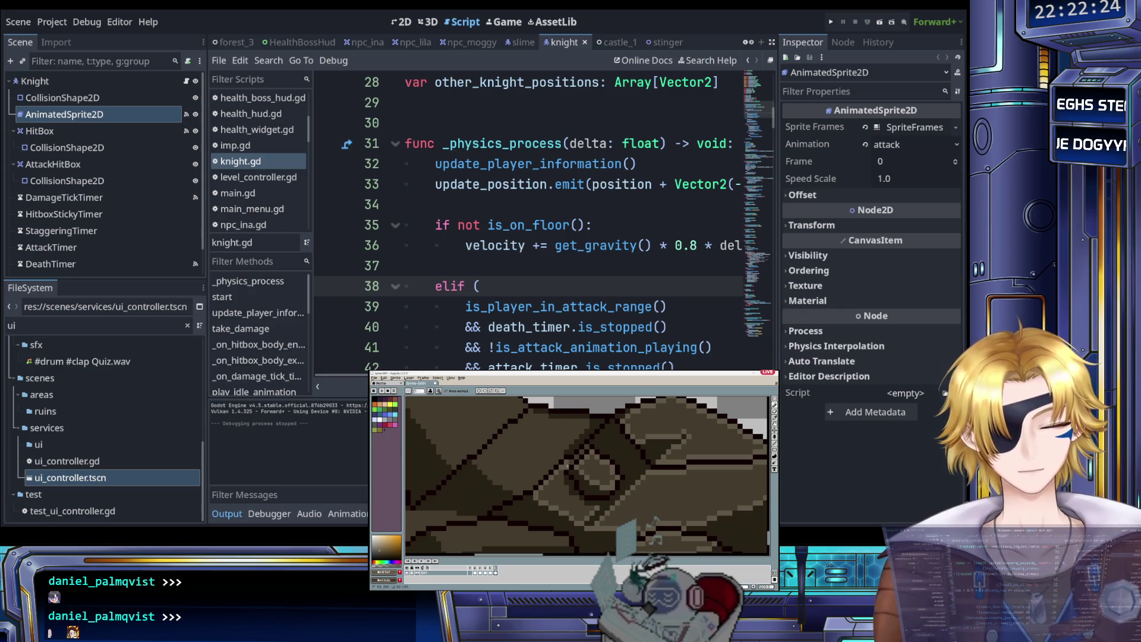
scroll(579, 455, down, 3)
scroll(625, 463, up, 3)
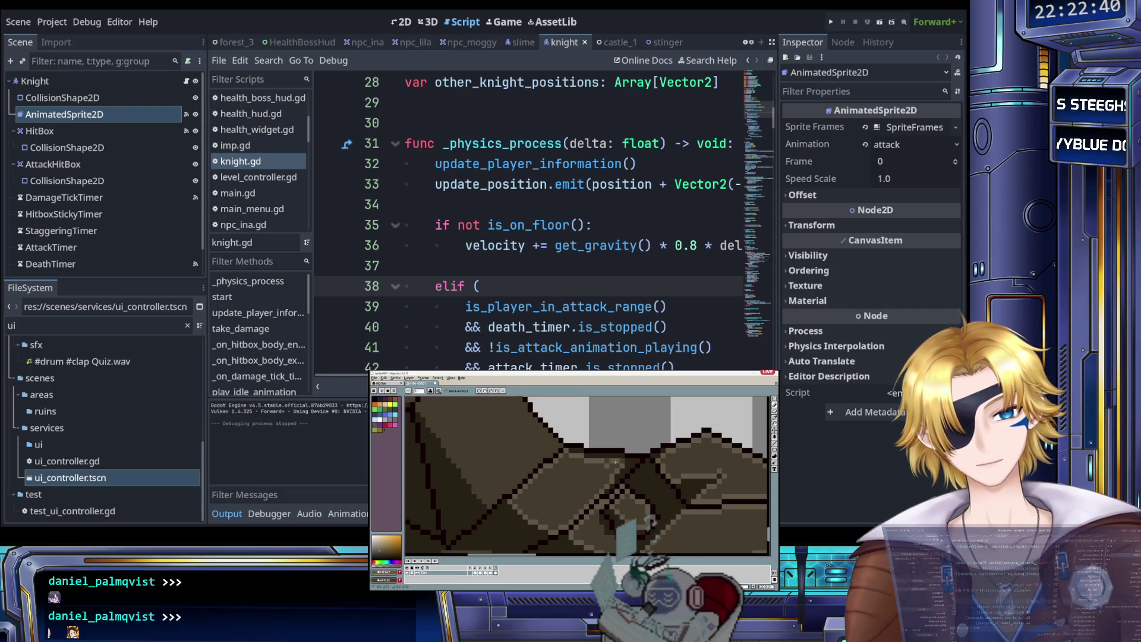
scroll(621, 514, down, 3)
scroll(622, 517, up, 3)
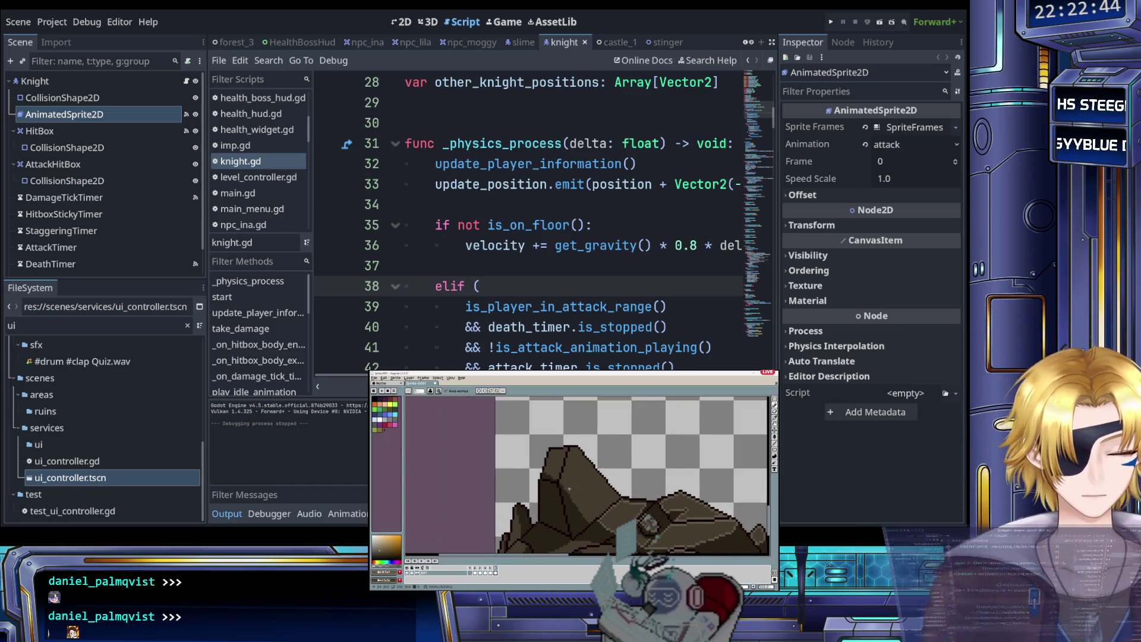
scroll(568, 489, up, 1)
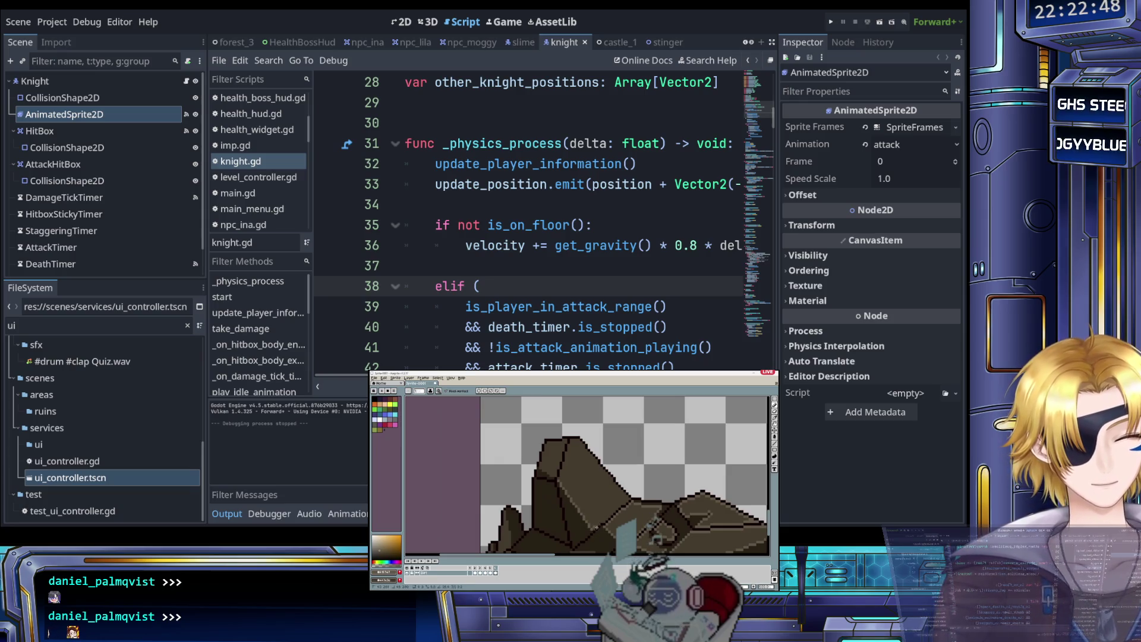
scroll(592, 528, up, 3)
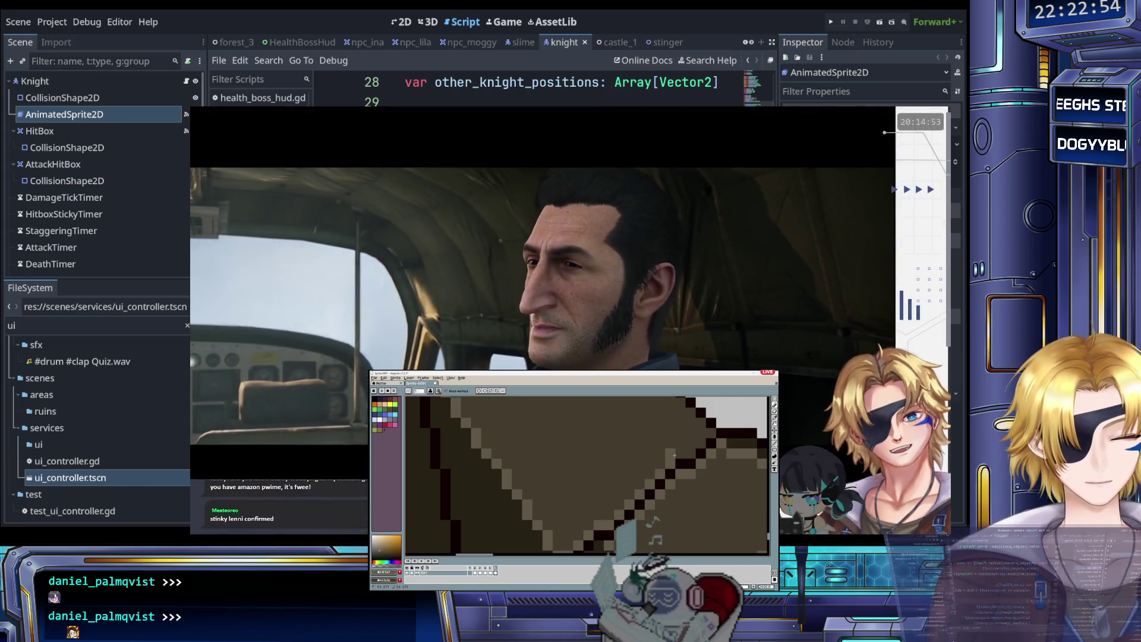
scroll(689, 450, down, 1)
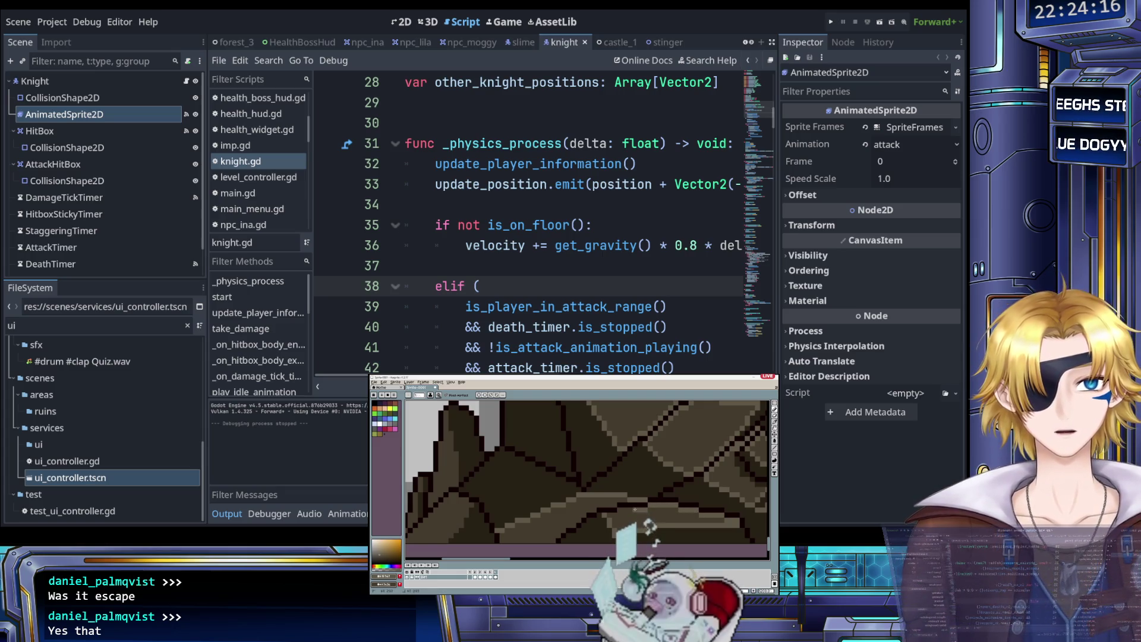
scroll(629, 515, down, 3)
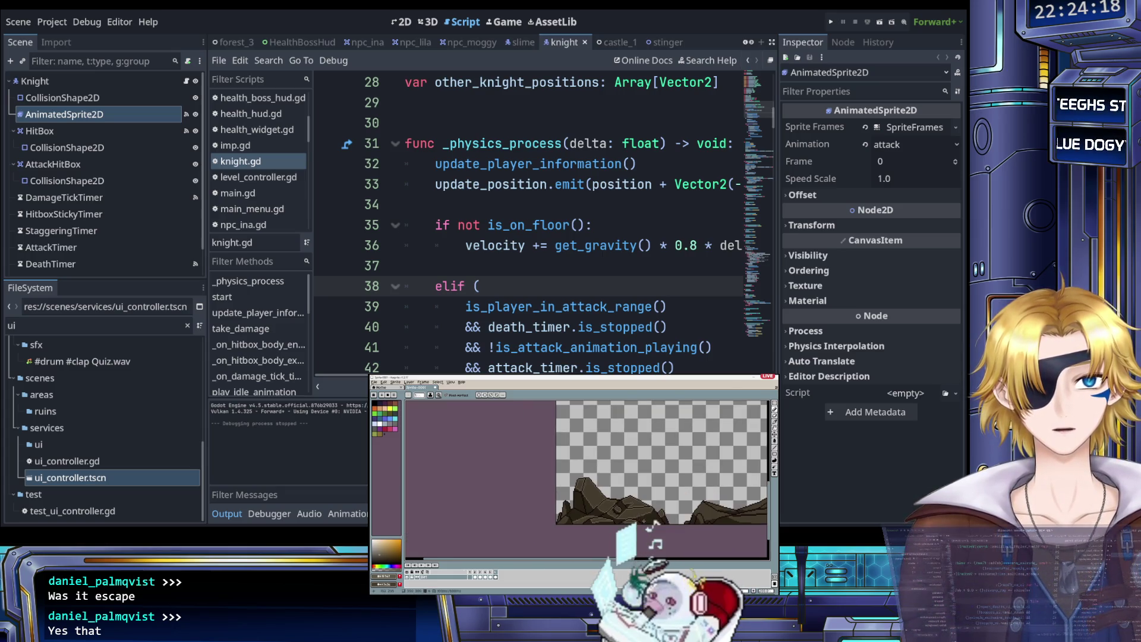
scroll(600, 525, up, 3)
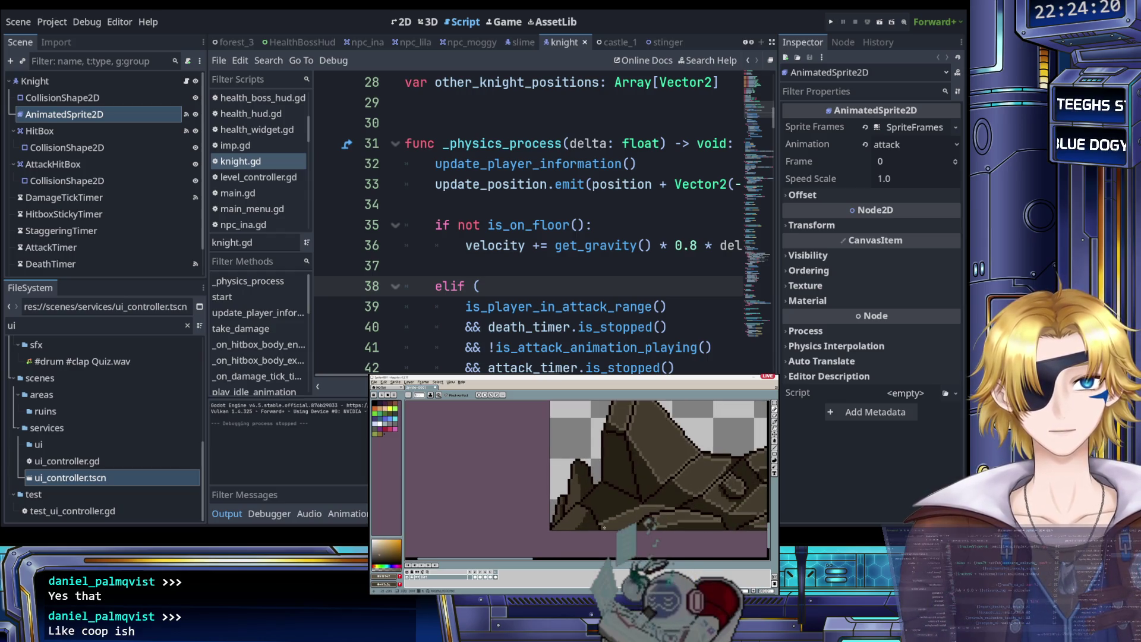
scroll(582, 524, up, 2)
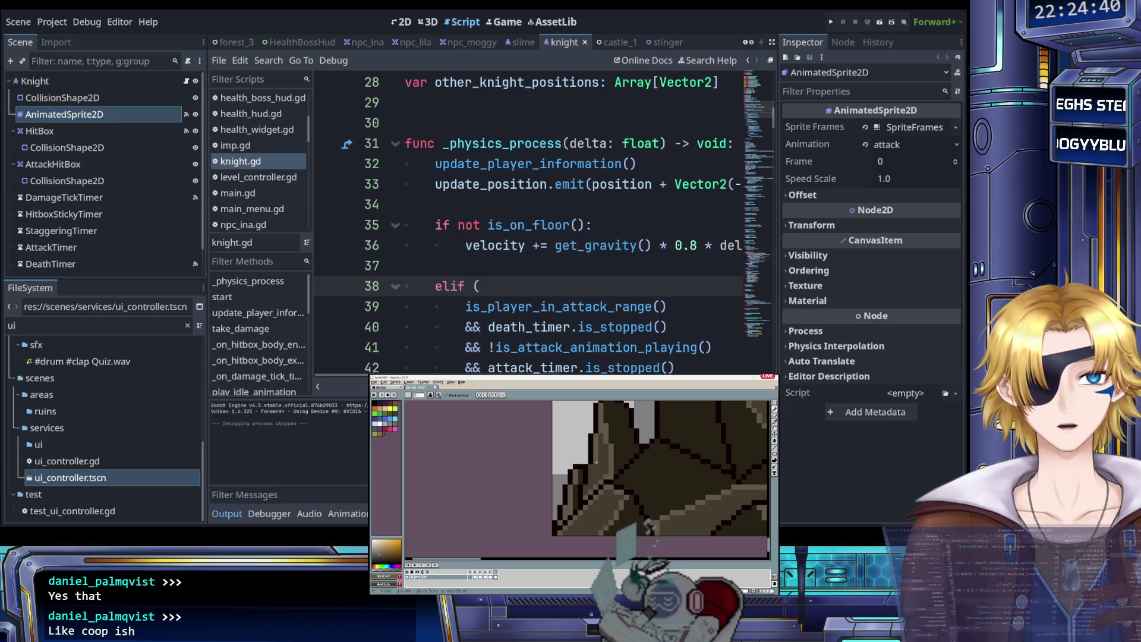
scroll(585, 488, down, 4)
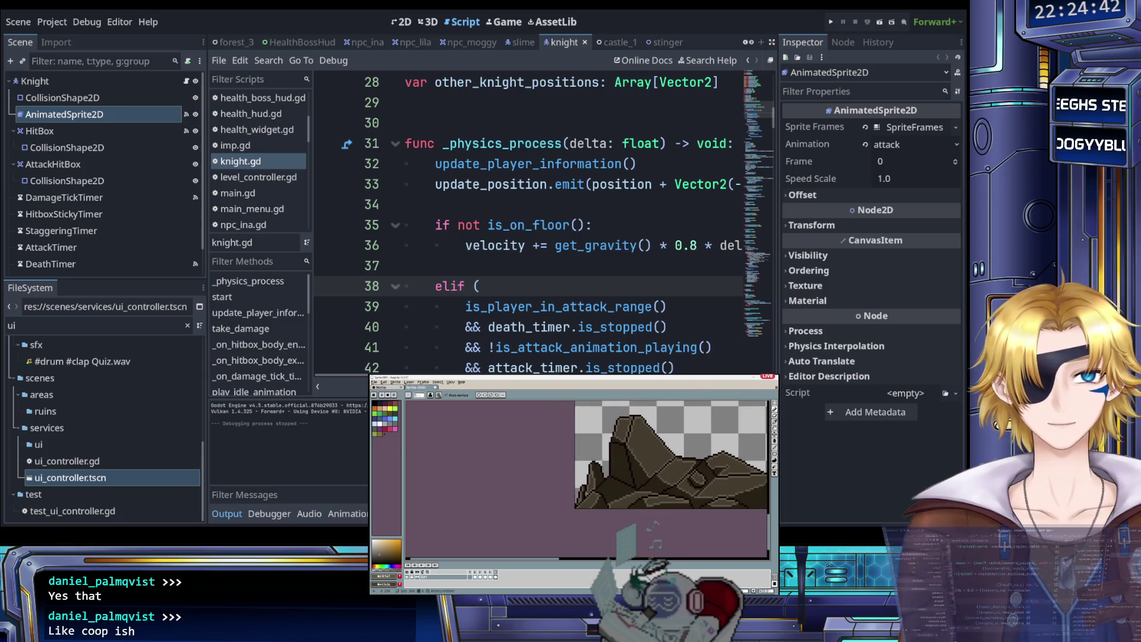
scroll(715, 489, up, 5)
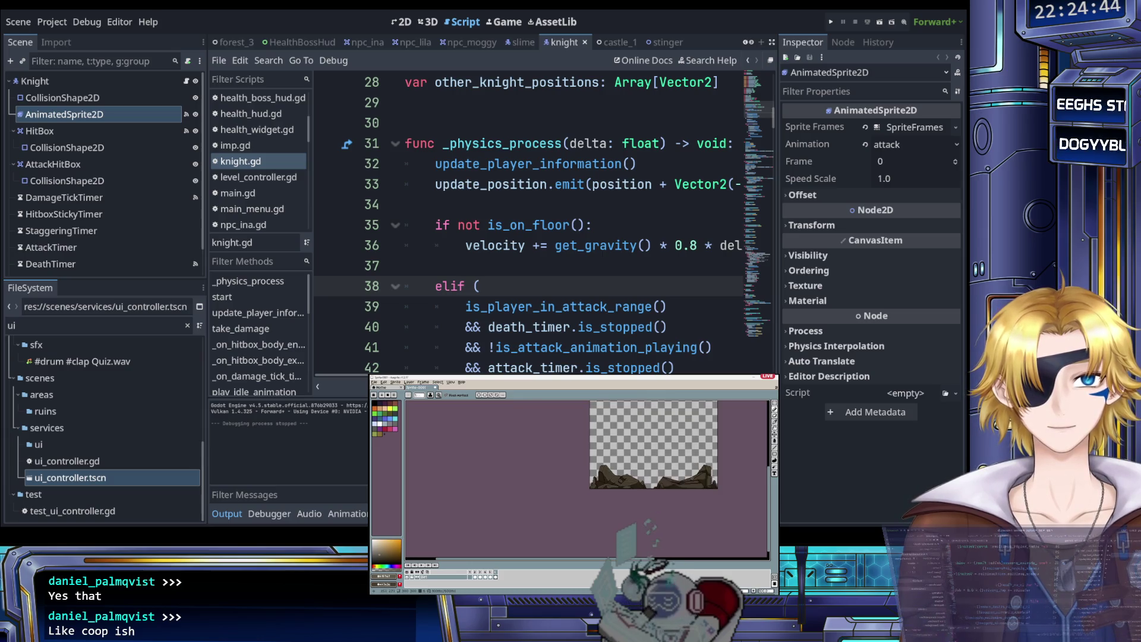
drag(677, 435, 710, 493)
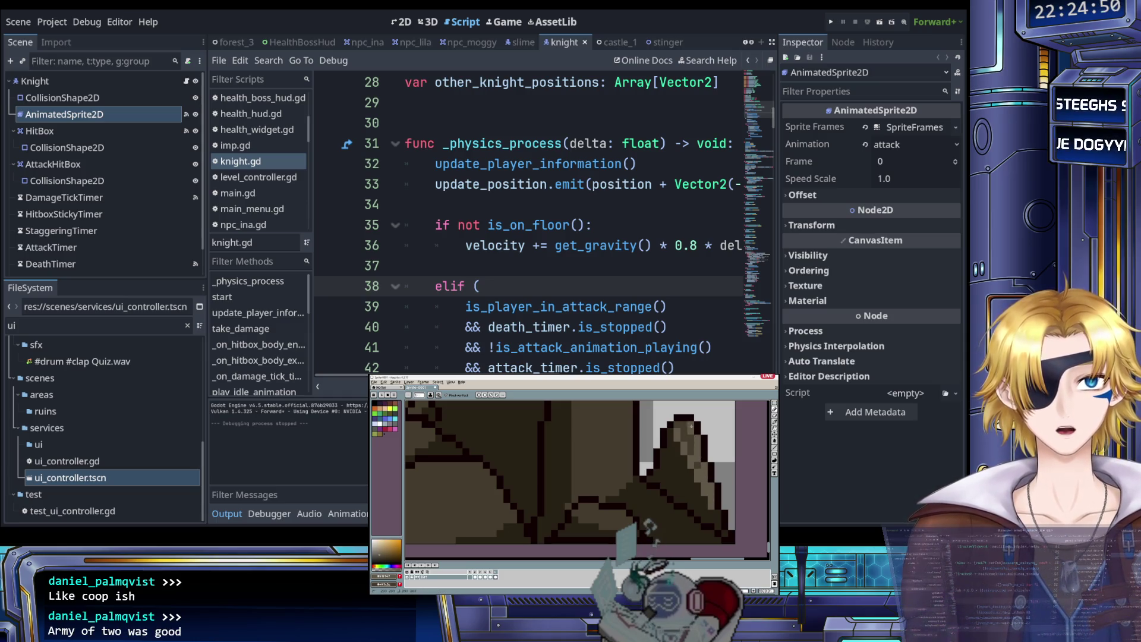
scroll(623, 505, down, 1)
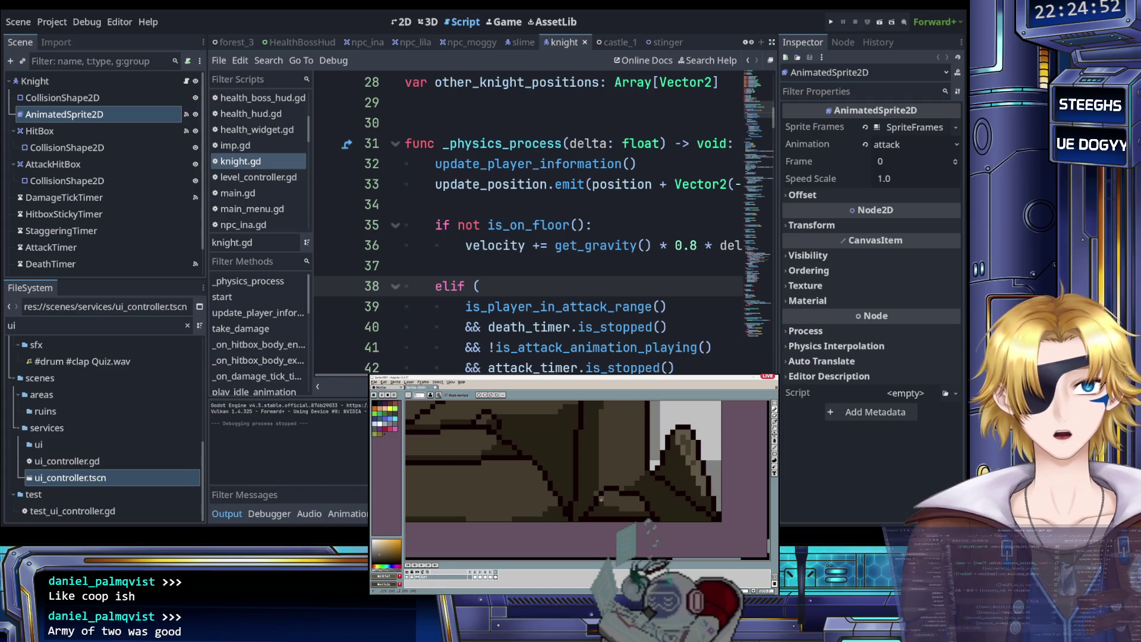
scroll(636, 505, down, 1)
scroll(628, 498, up, 1)
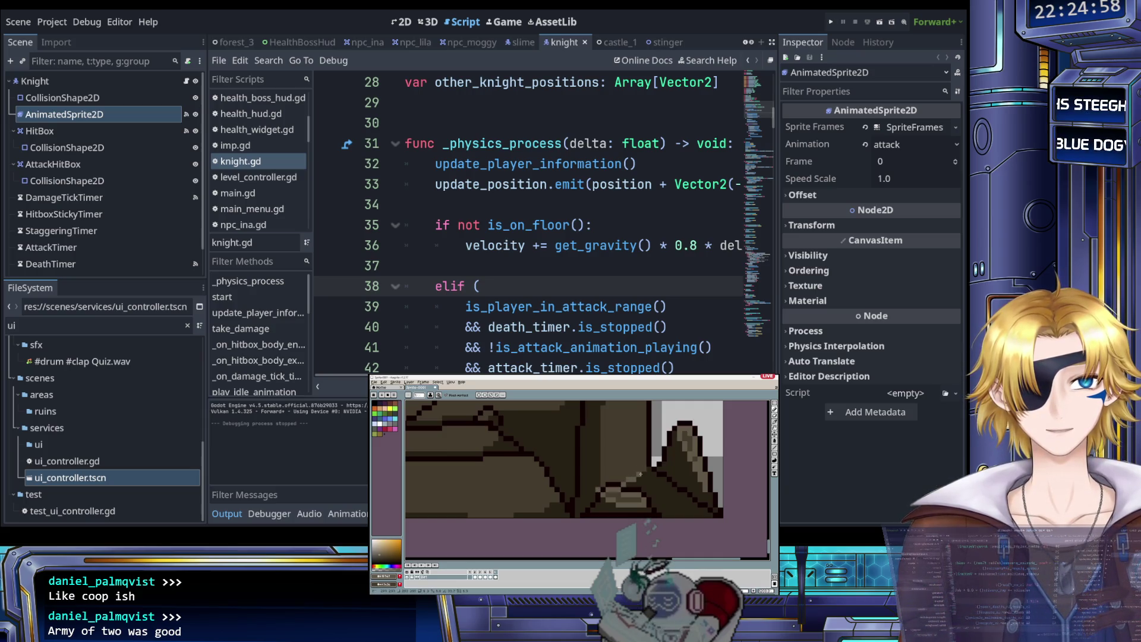
scroll(642, 473, up, 4)
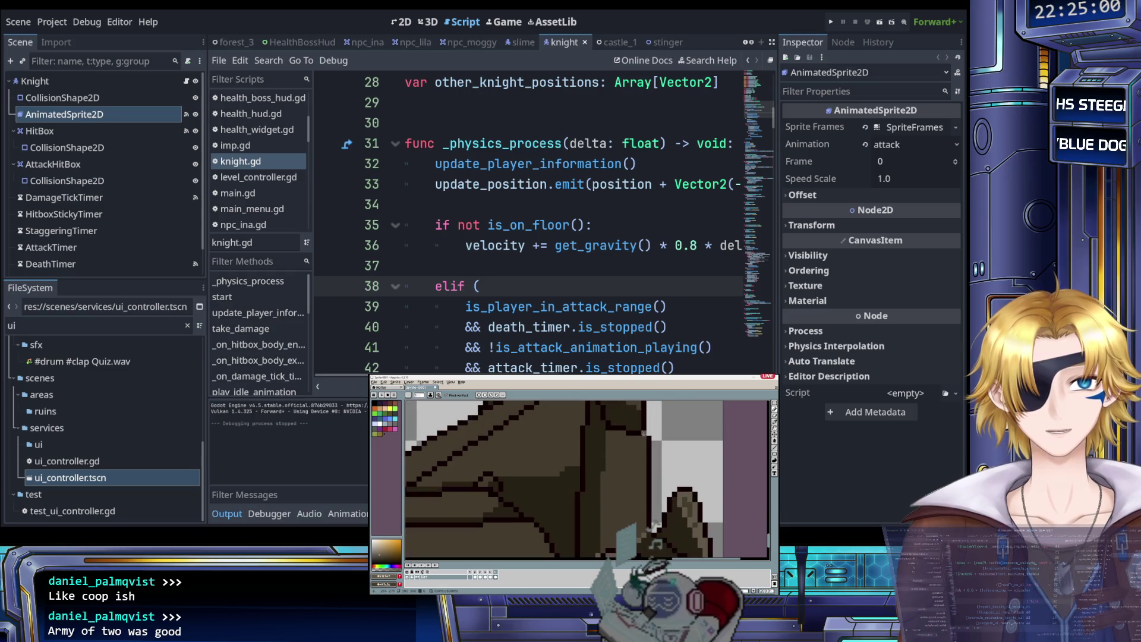
drag(633, 438, 607, 469)
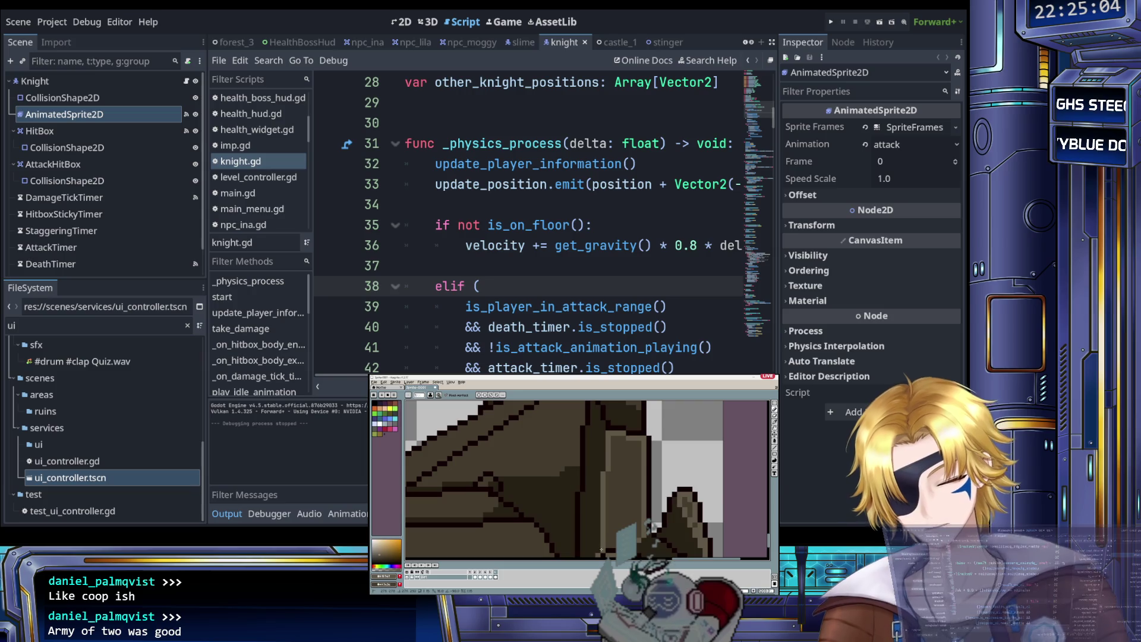
scroll(653, 526, down, 2)
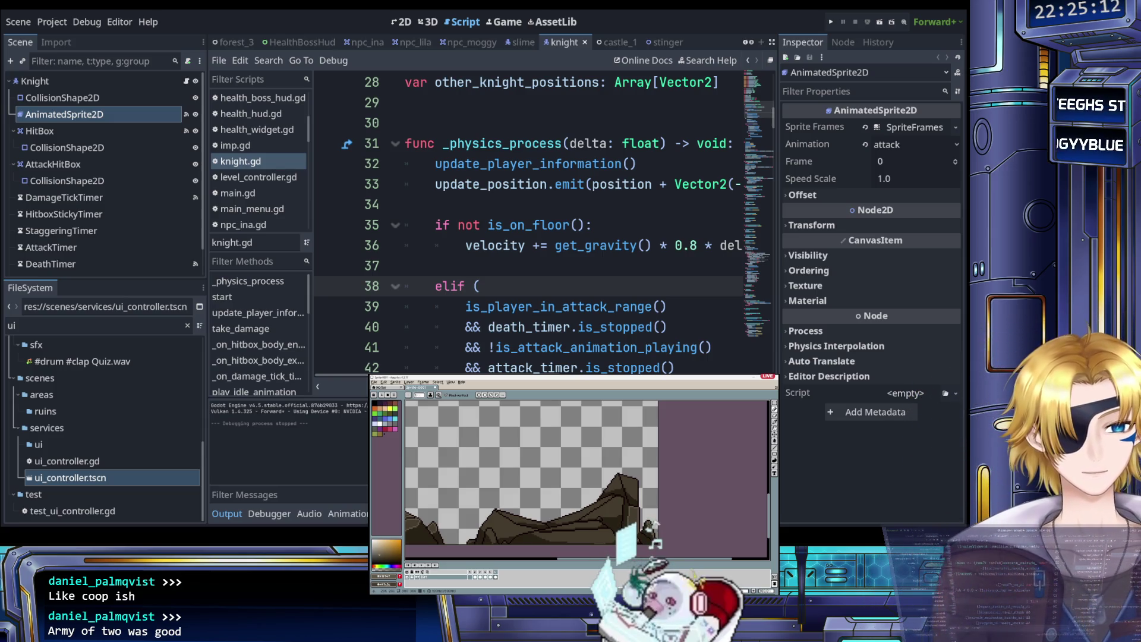
scroll(653, 539, up, 2)
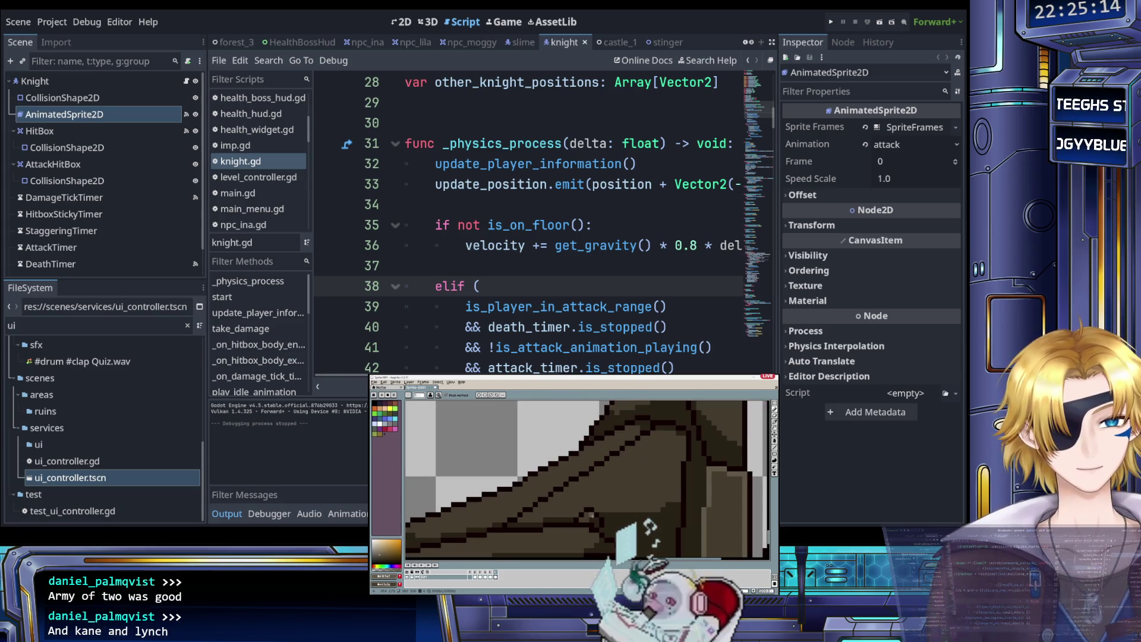
mouse_move(548, 515)
mouse_down()
mouse_move(573, 514)
mouse_move(521, 519)
mouse_up()
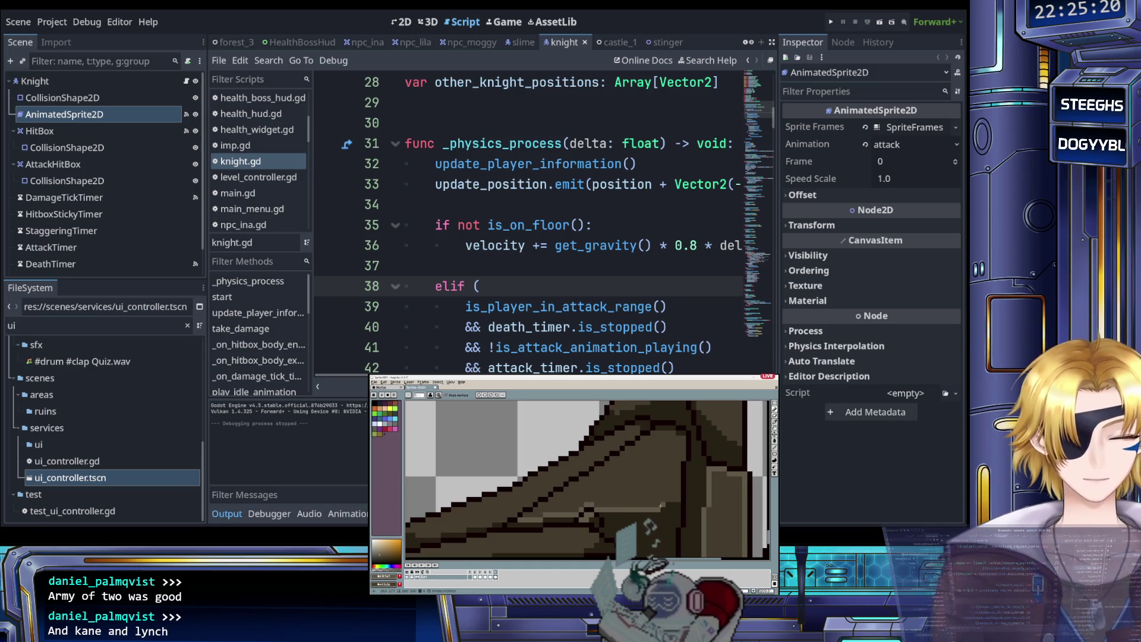
Step: Paint lighter highlight pixels in a short vertical run and down the rock's diagonal edge
drag(679, 485, 682, 458)
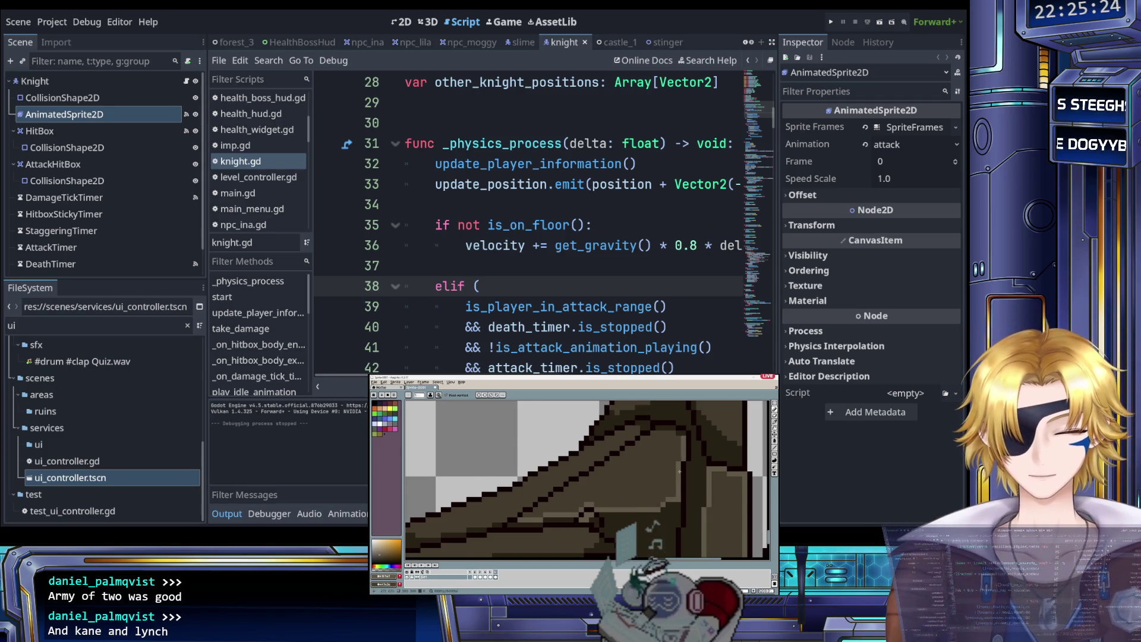
scroll(679, 453, up, 2)
scroll(680, 453, up, 1)
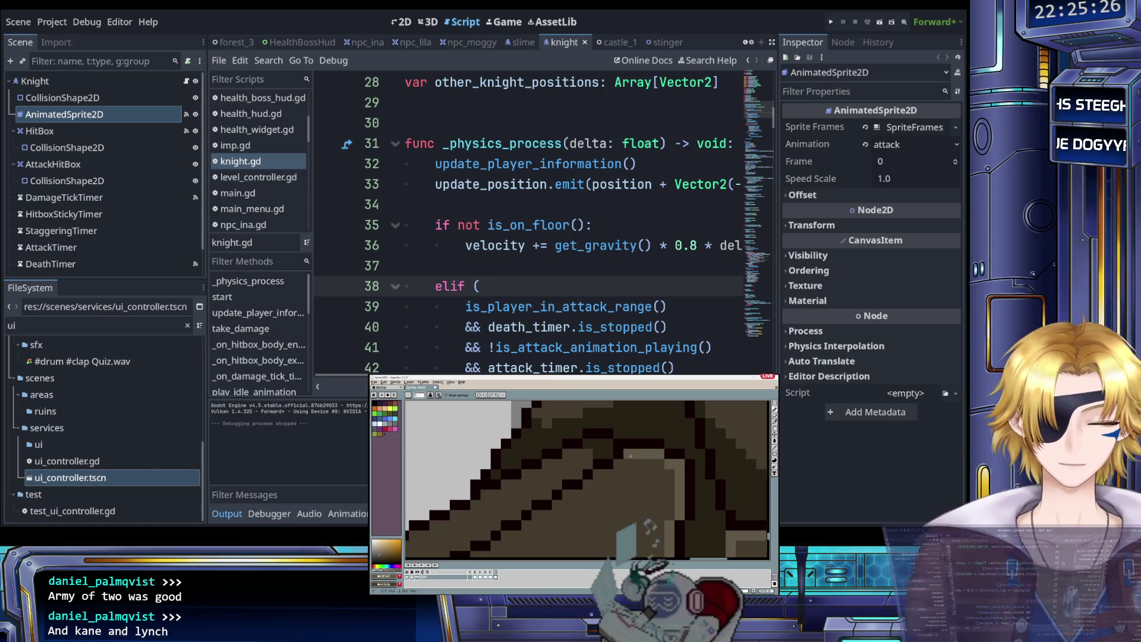
click(607, 474)
click(587, 484)
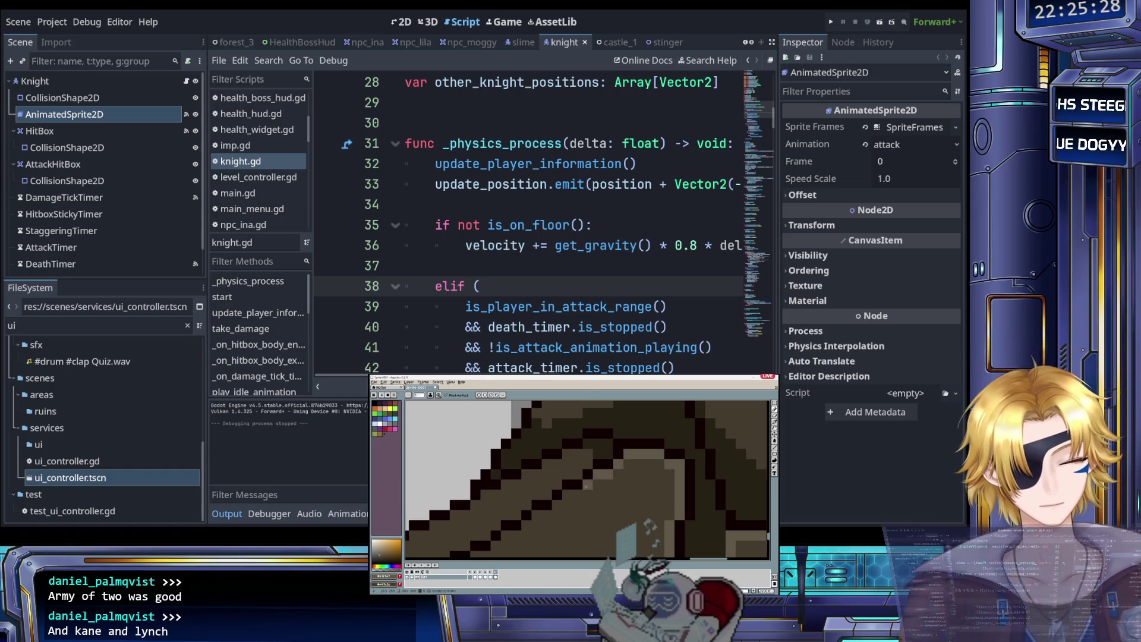
click(577, 495)
Step: Zoom around the rock sprite to inspect the new highlight pixels
scroll(571, 491, down, 1)
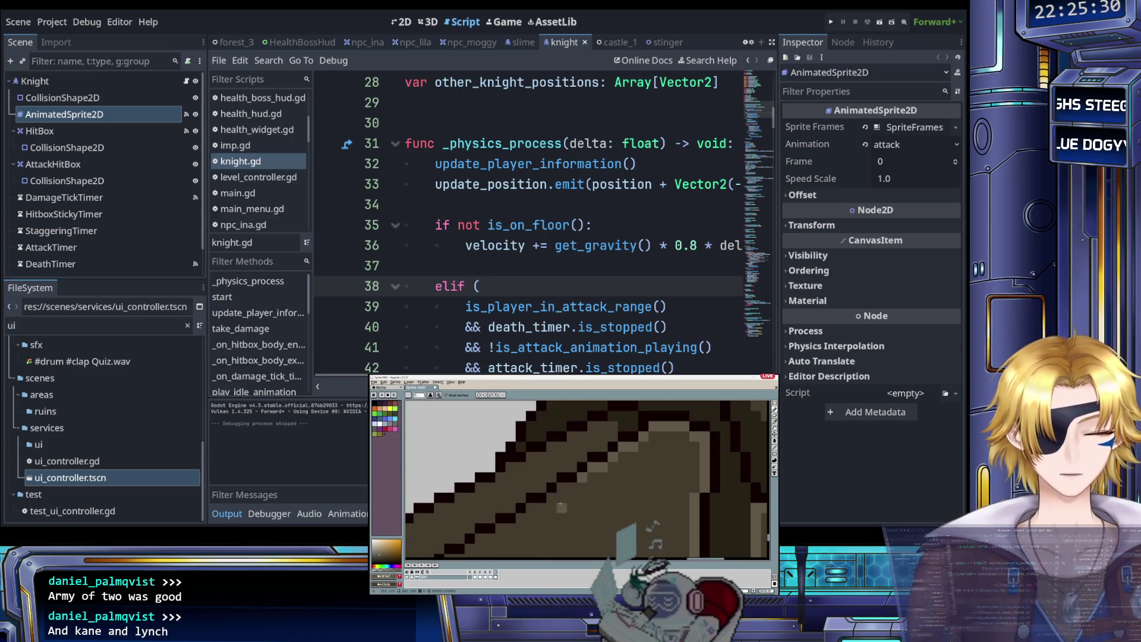
scroll(550, 500, down, 1)
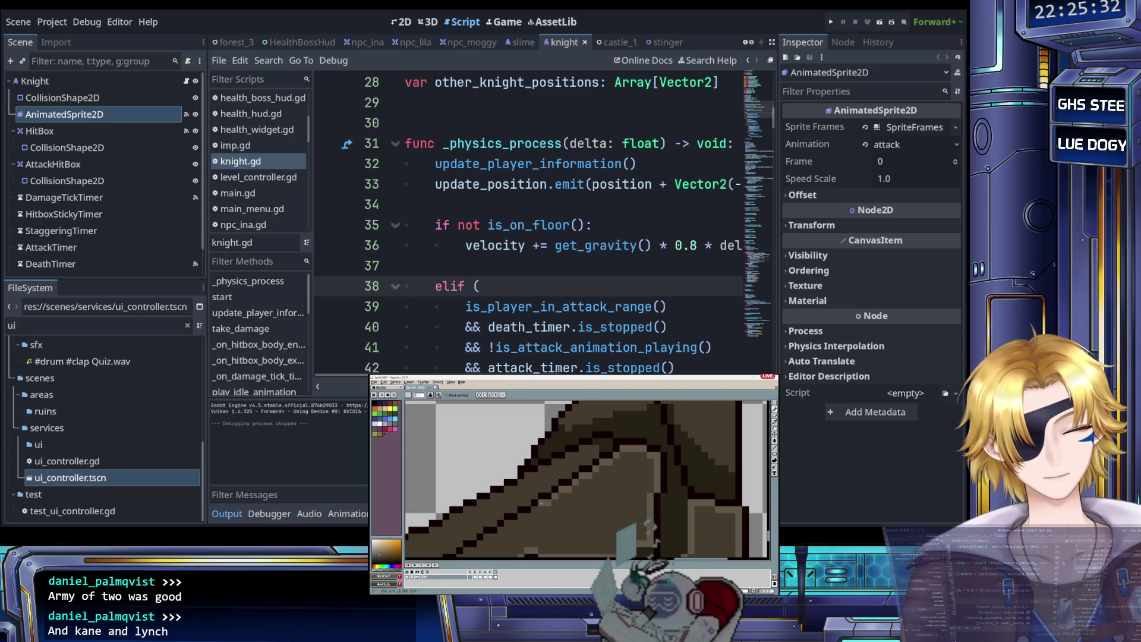
scroll(537, 509, down, 2)
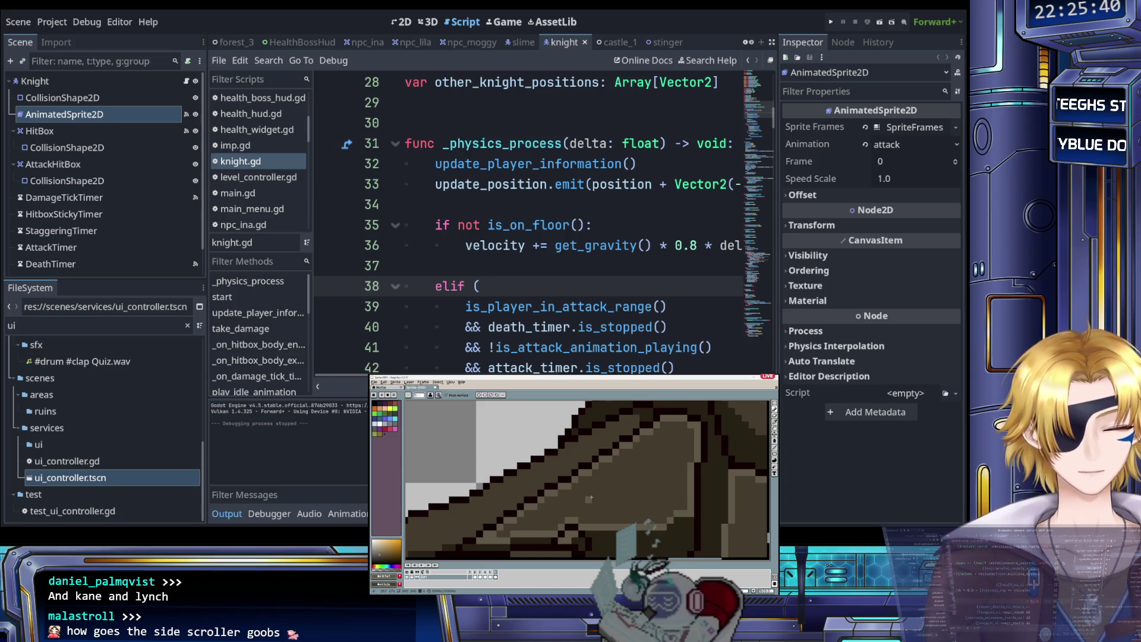
scroll(593, 498, down, 1)
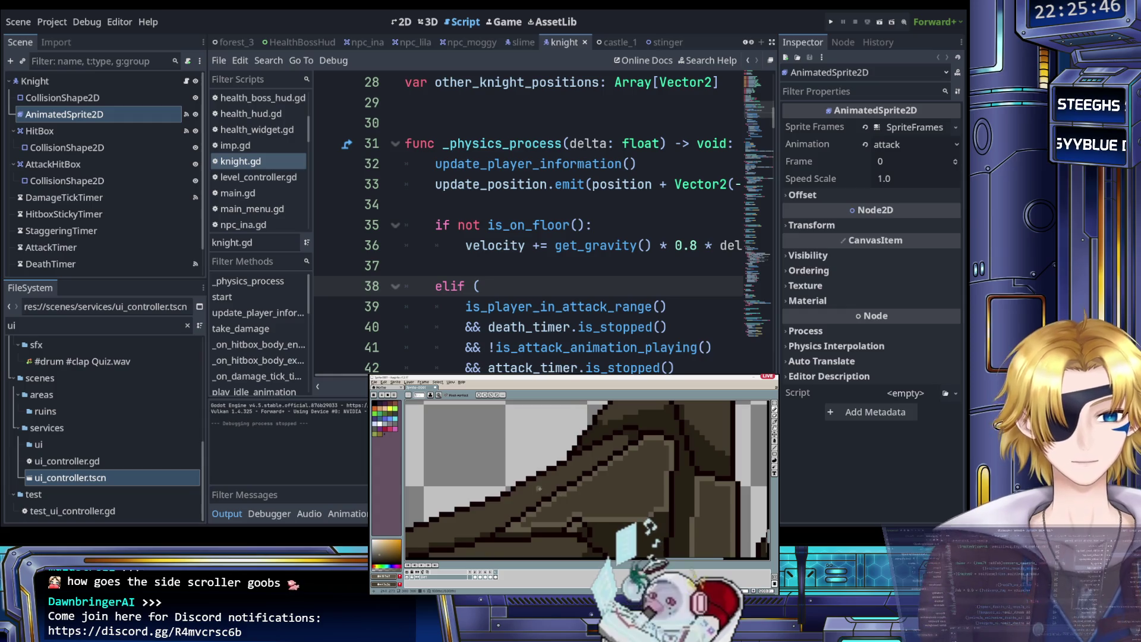
scroll(539, 489, down, 2)
scroll(611, 471, up, 3)
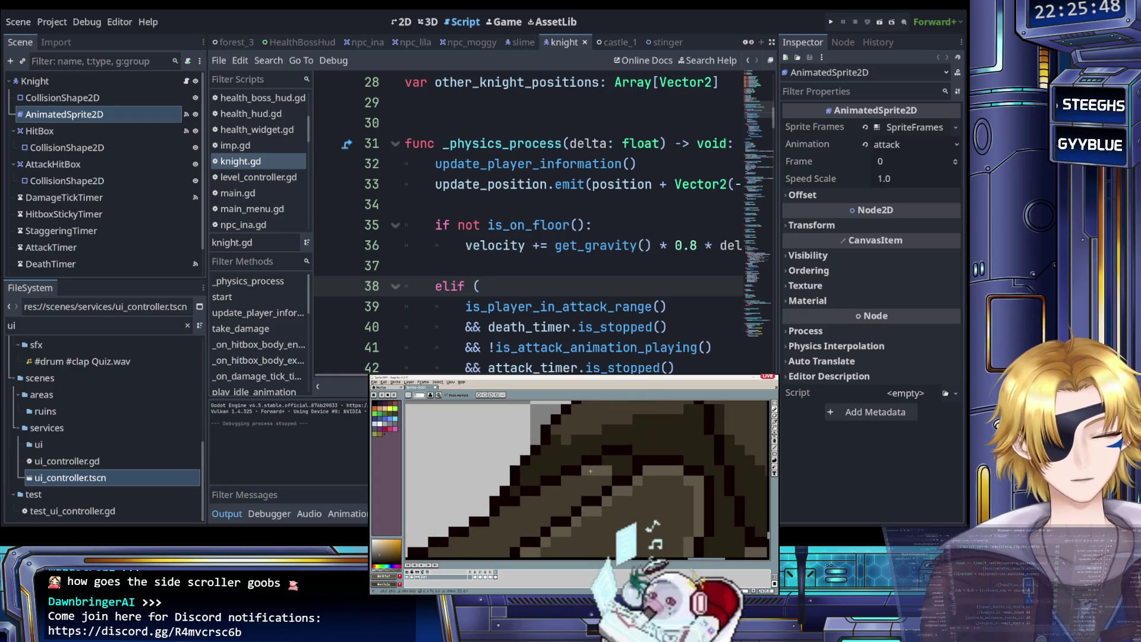
scroll(589, 484, down, 2)
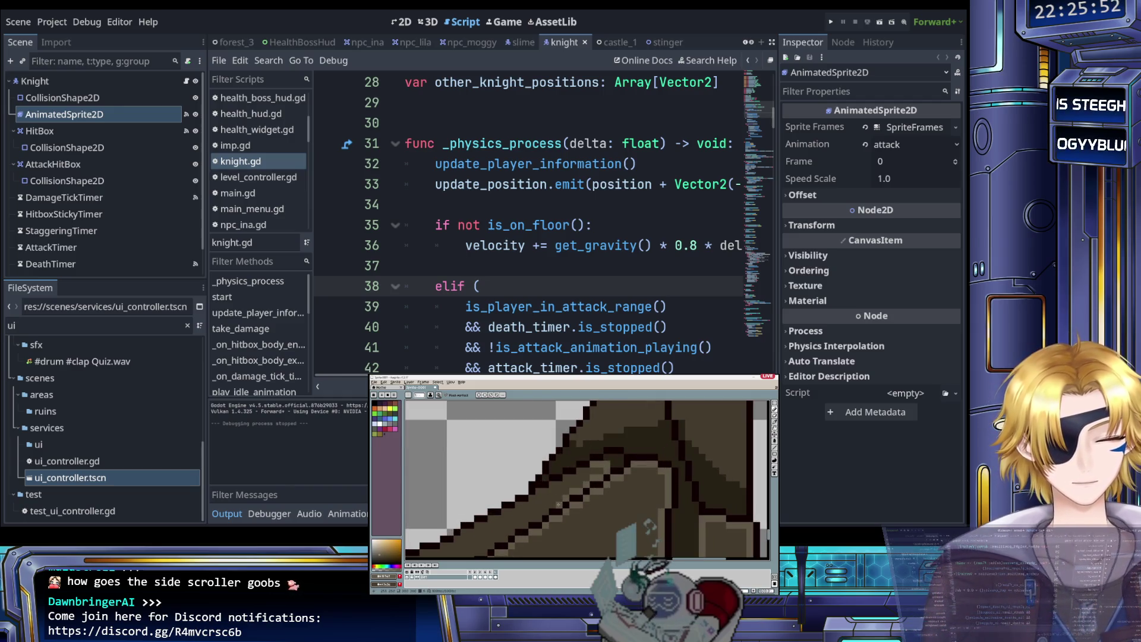
scroll(542, 510, down, 1)
scroll(542, 510, up, 1)
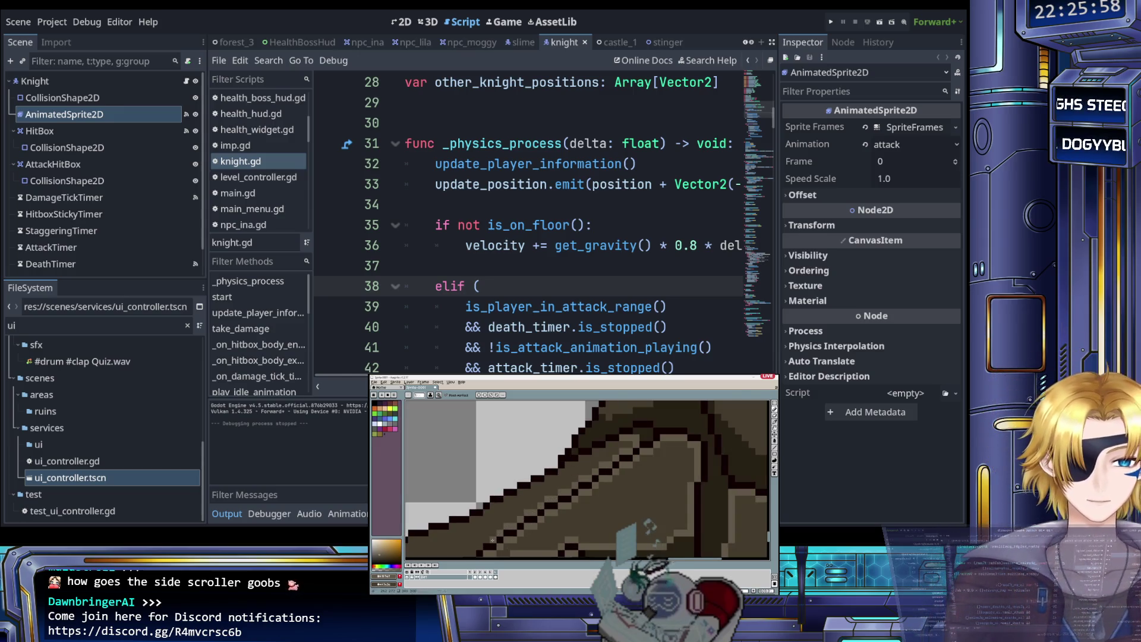
scroll(492, 540, up, 2)
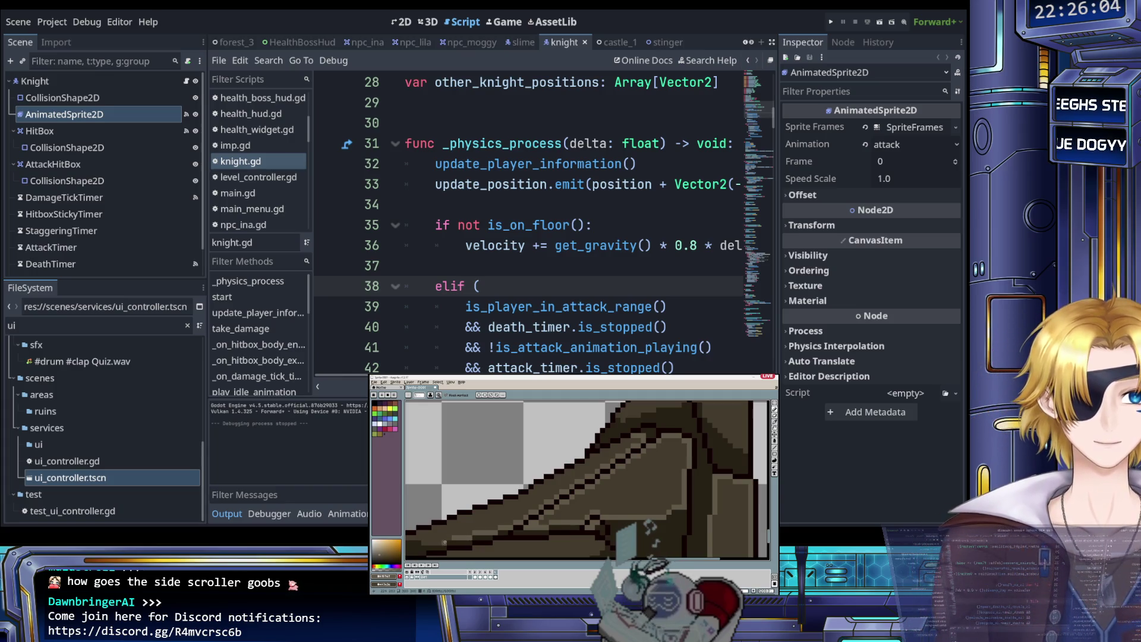
scroll(444, 537, down, 1)
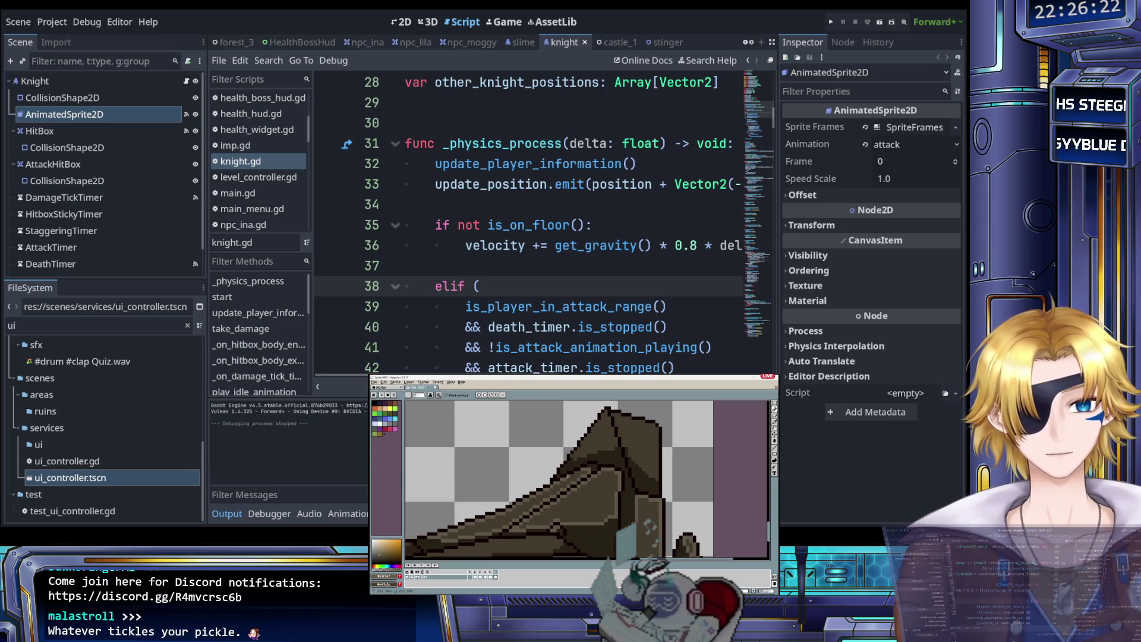
scroll(574, 473, down, 2)
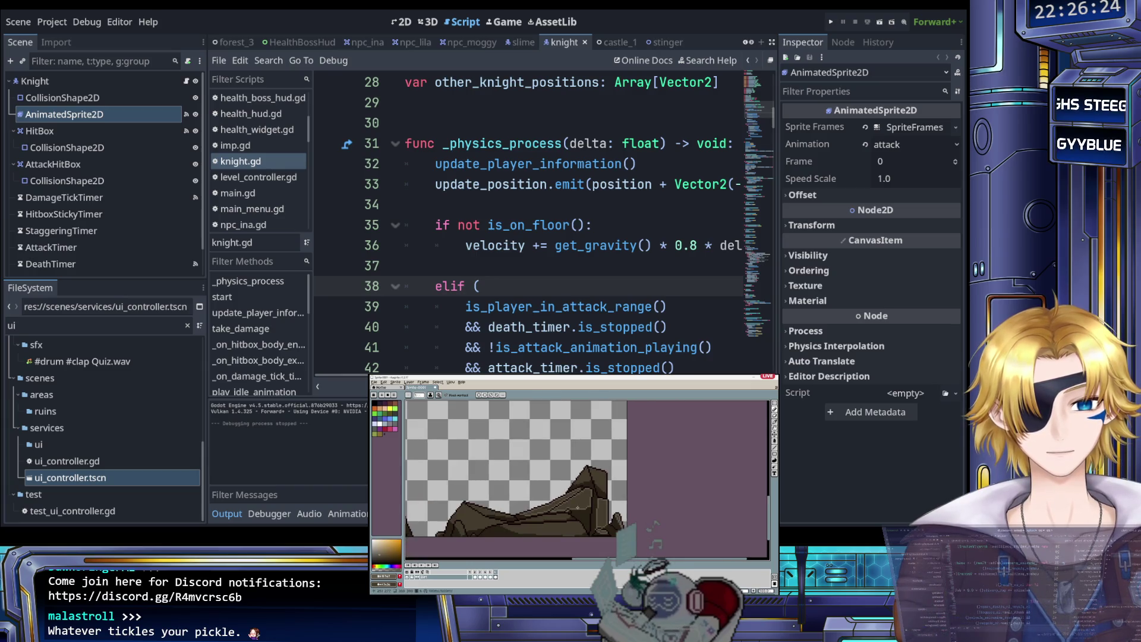
scroll(597, 464, up, 2)
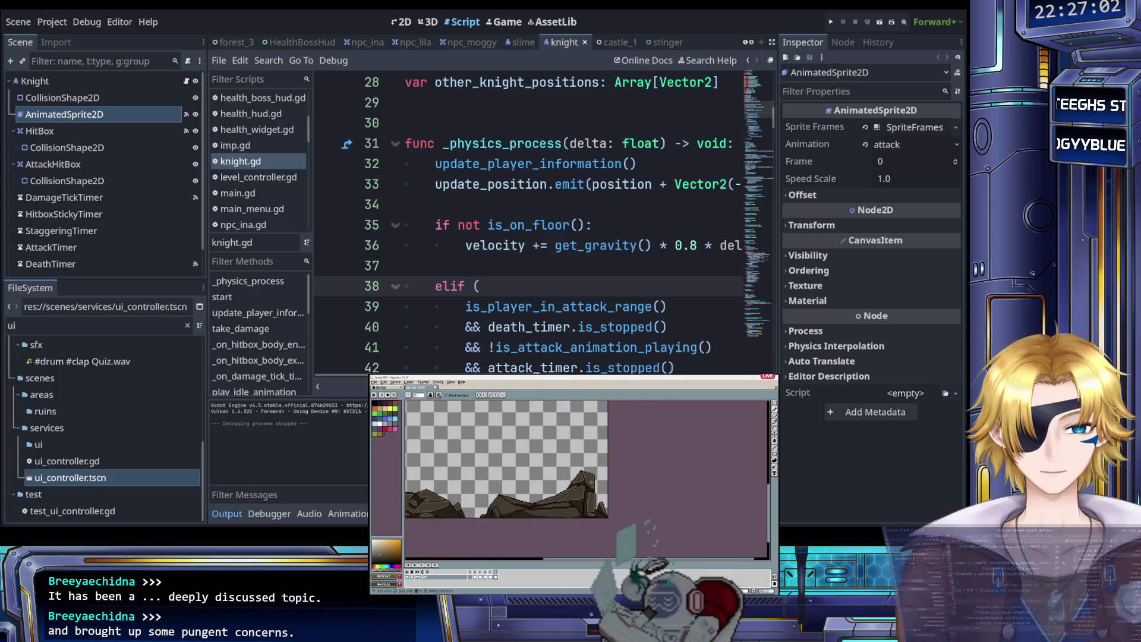
scroll(537, 508, down, 3)
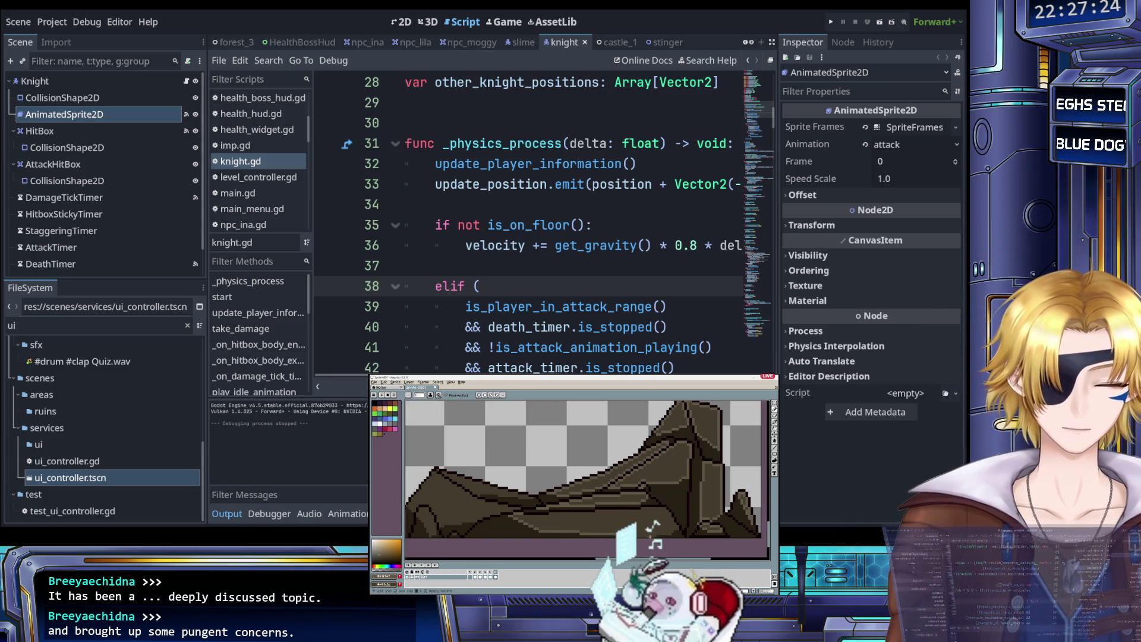
key(v)
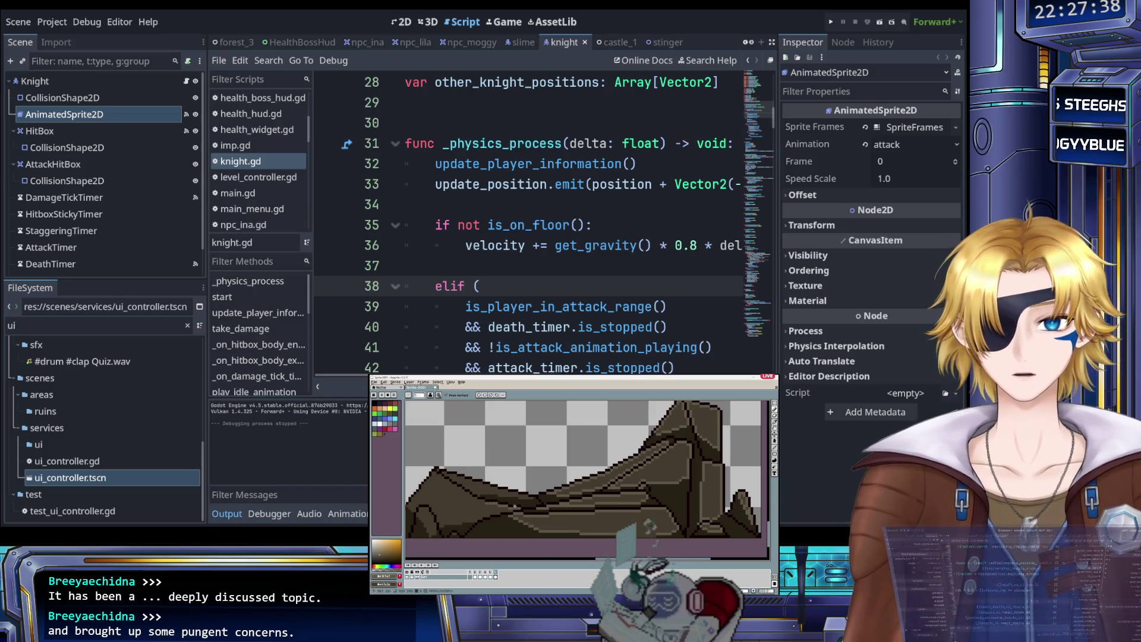
Step: Scroll the canvas, then focus the knight script before running the game
scroll(558, 508, up, 3)
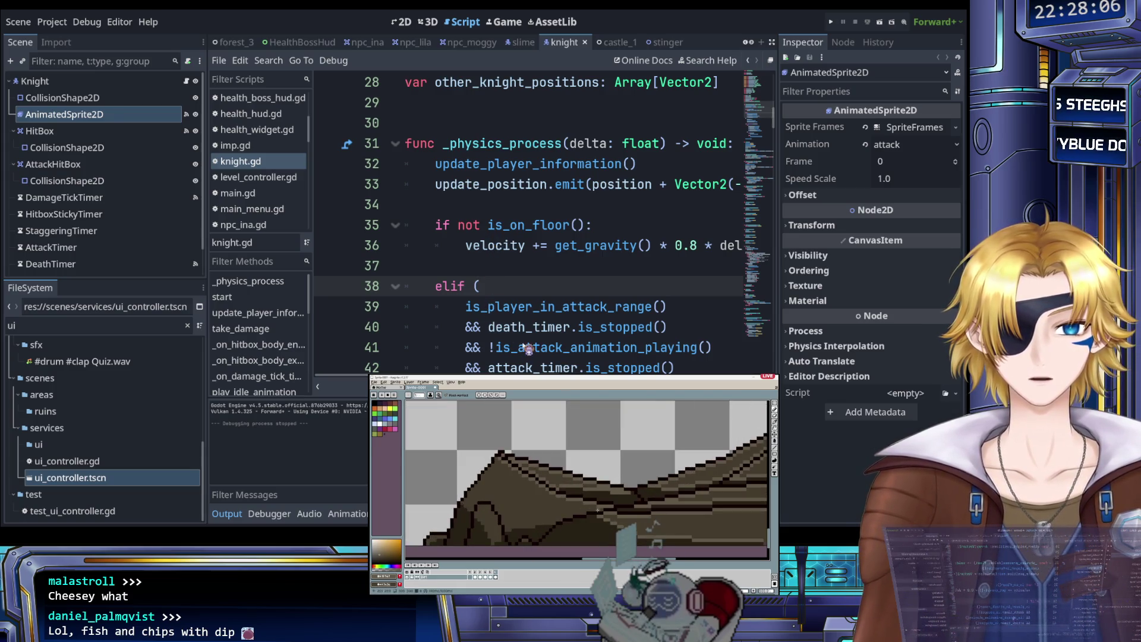
click(567, 264)
key(F5)
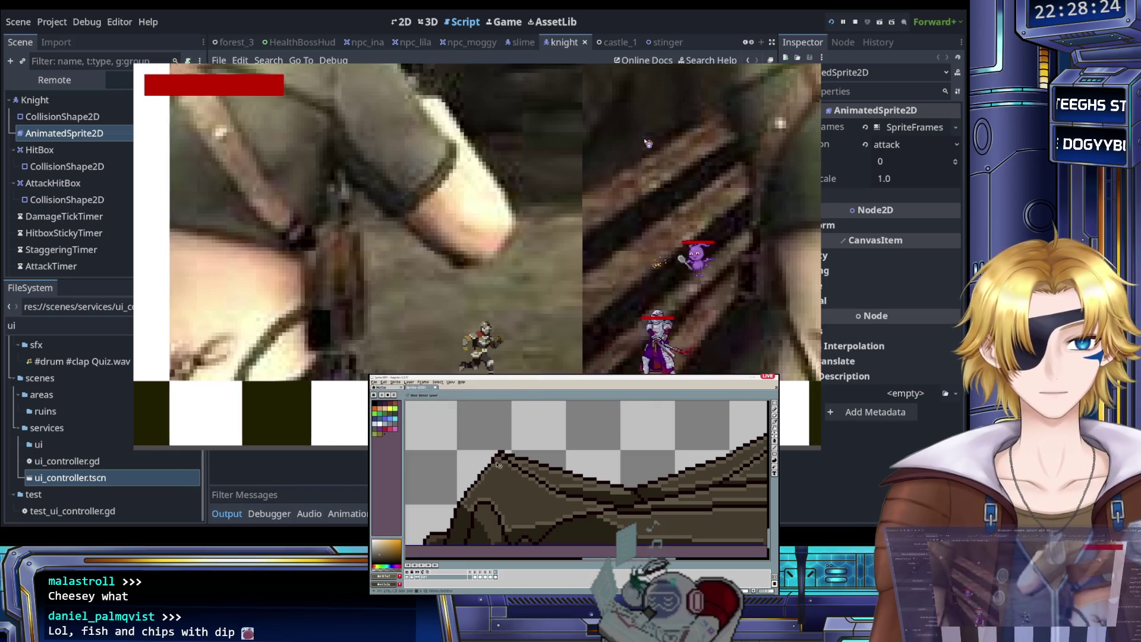
scroll(498, 465, down, 3)
scroll(510, 481, up, 5)
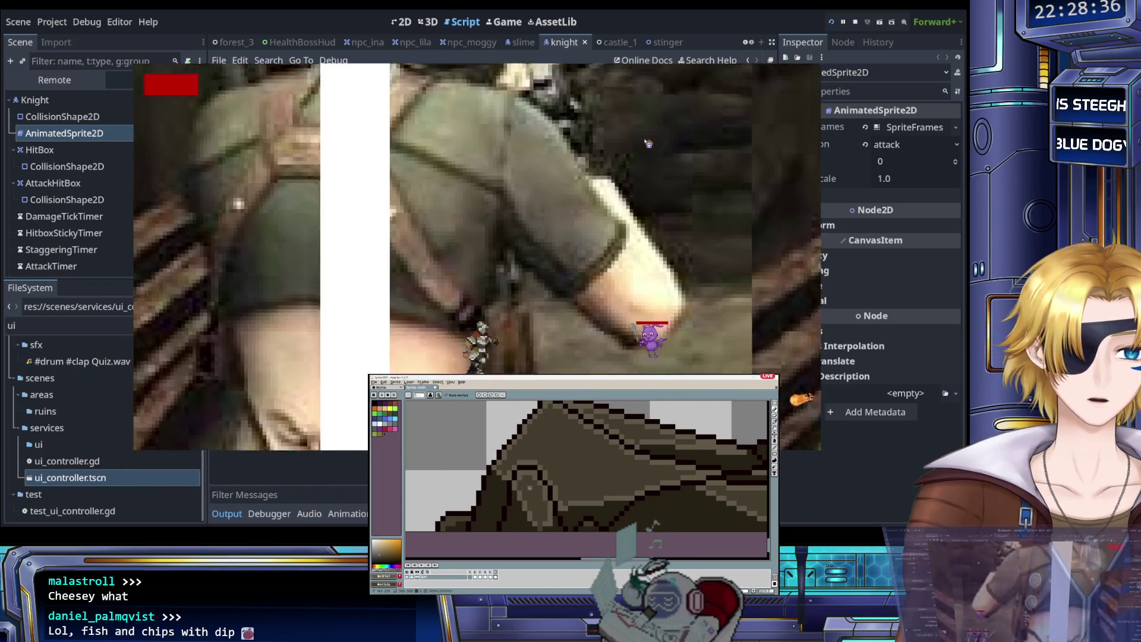
scroll(505, 500, down, 2)
scroll(505, 501, up, 2)
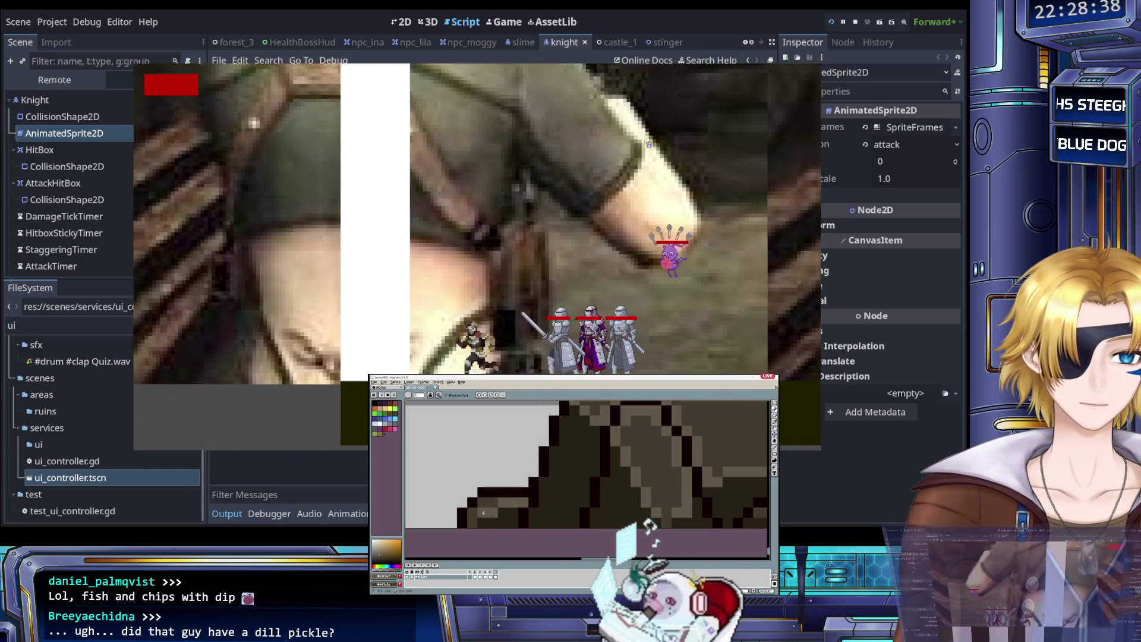
scroll(472, 523, down, 2)
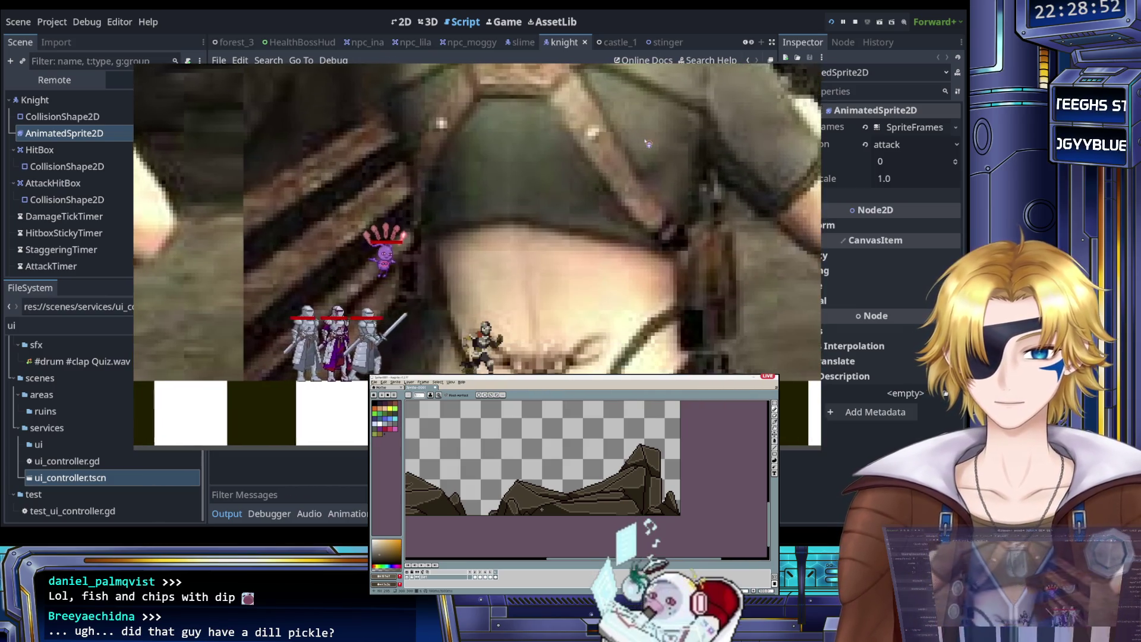
scroll(543, 509, up, 3)
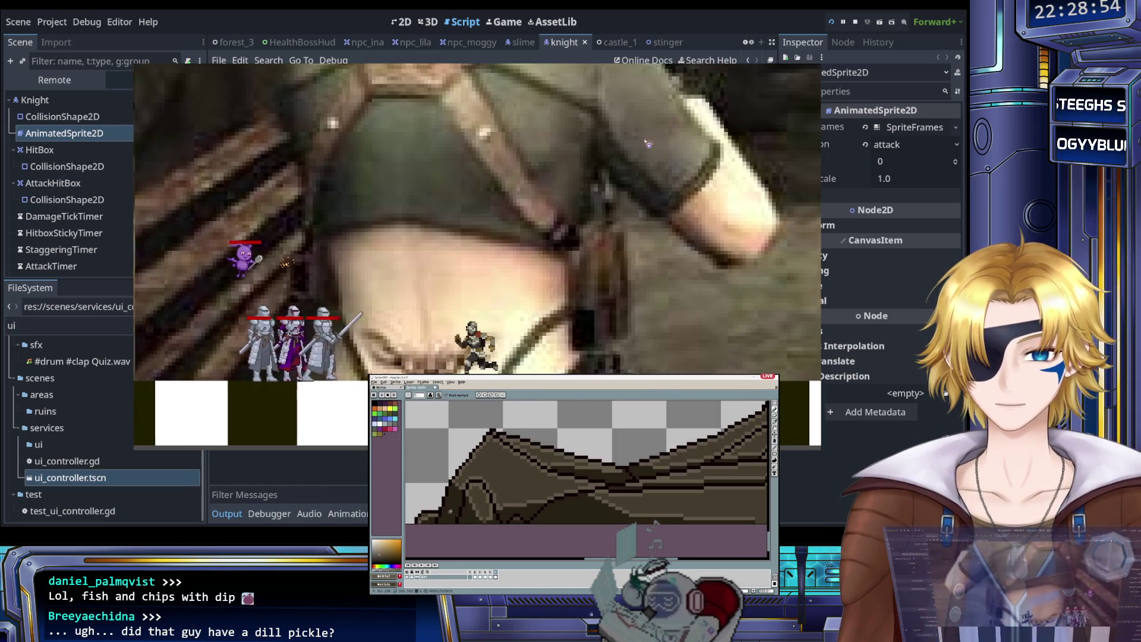
scroll(575, 469, down, 3)
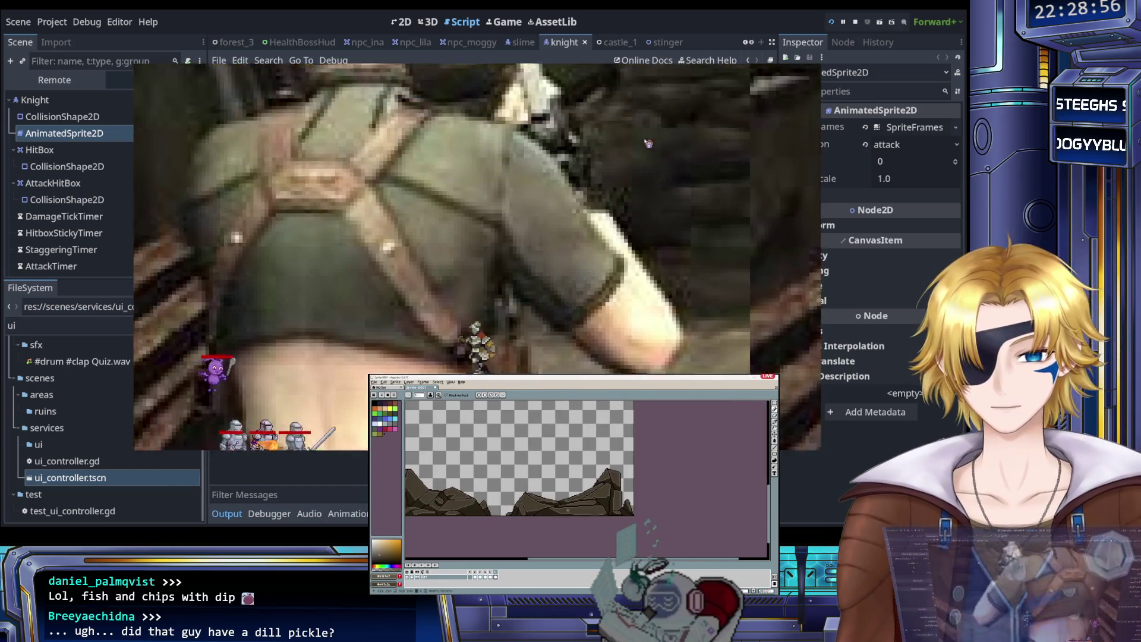
scroll(526, 514, up, 2)
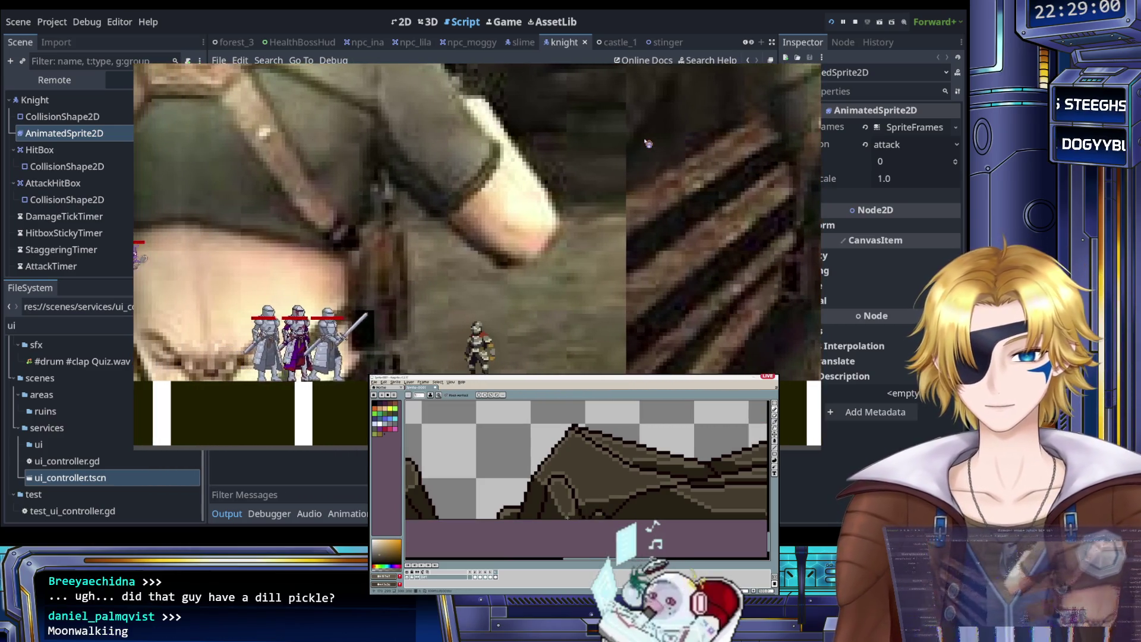
scroll(568, 517, down, 2)
scroll(567, 517, up, 3)
scroll(567, 517, down, 3)
scroll(538, 510, down, 2)
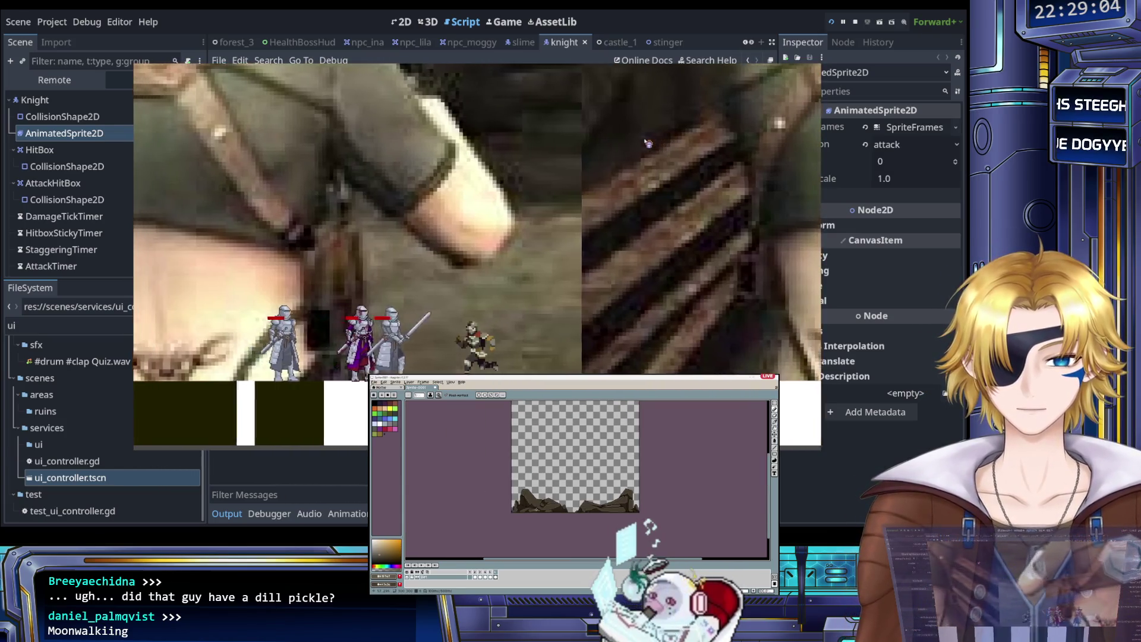
click(486, 576)
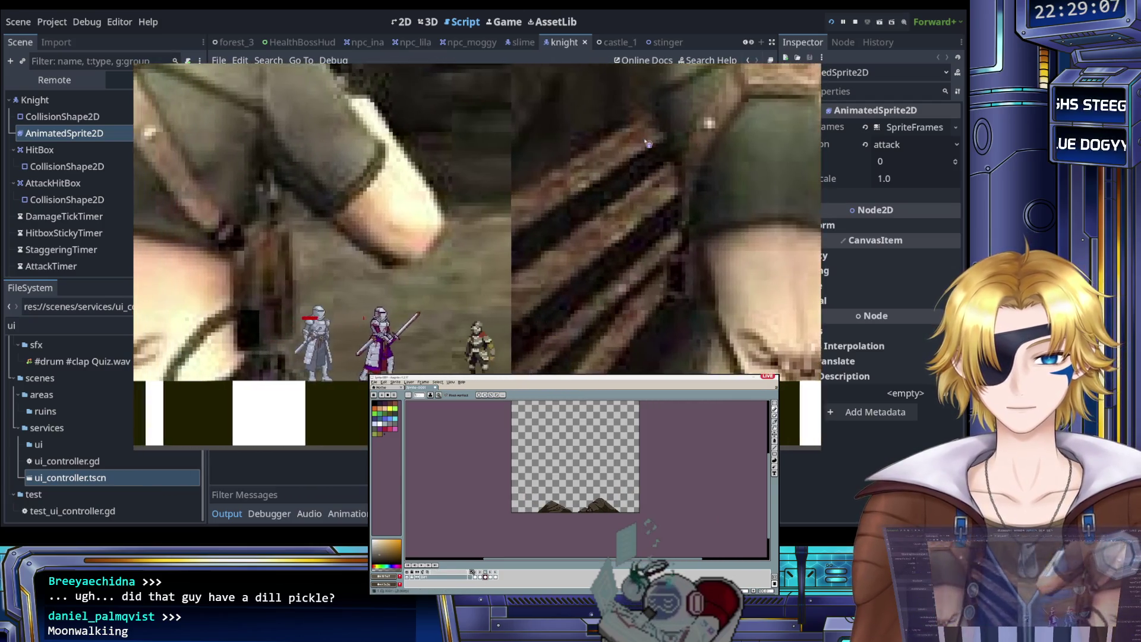
click(423, 566)
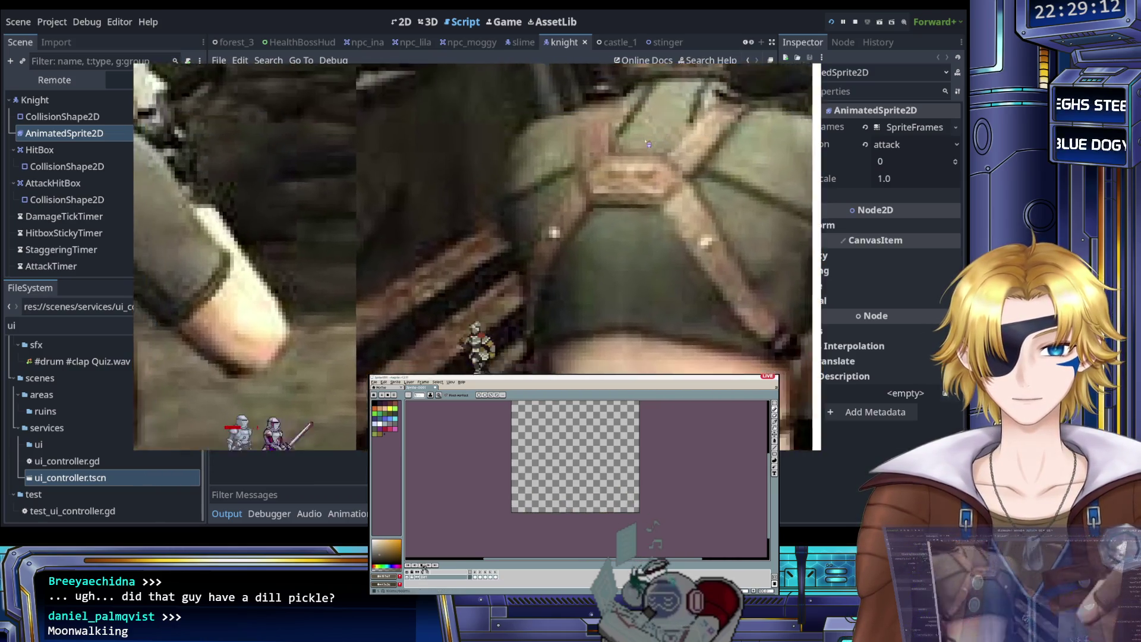
click(474, 577)
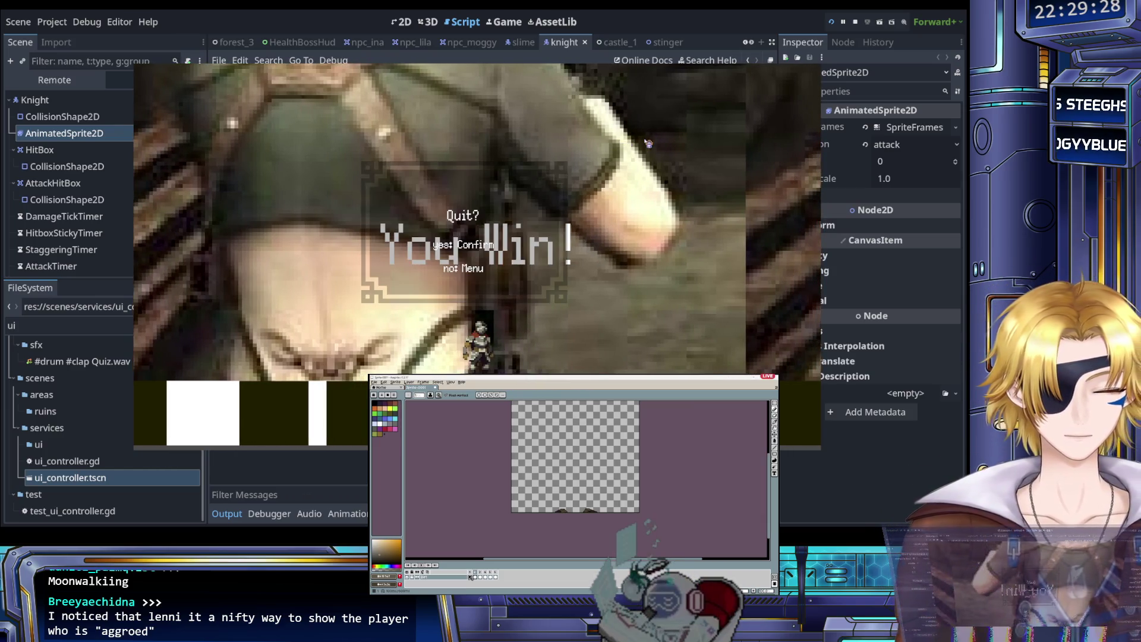
key(Return)
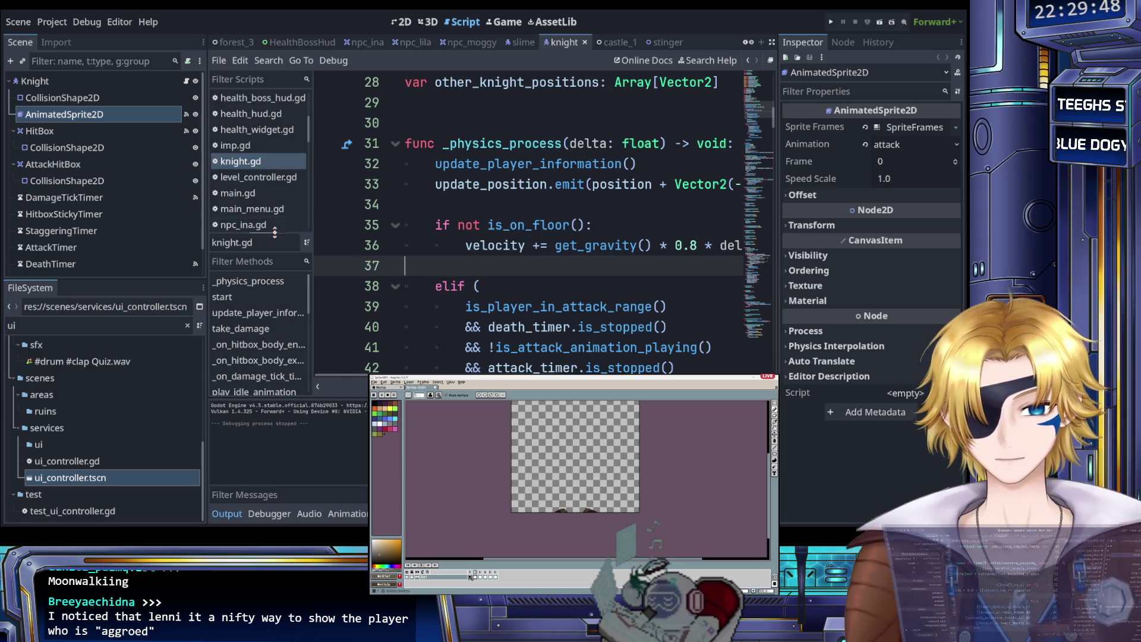
Step: Switch to the 2D scene view and zoom onto the knight
scroll(260, 208, up, 2)
scroll(259, 208, down, 2)
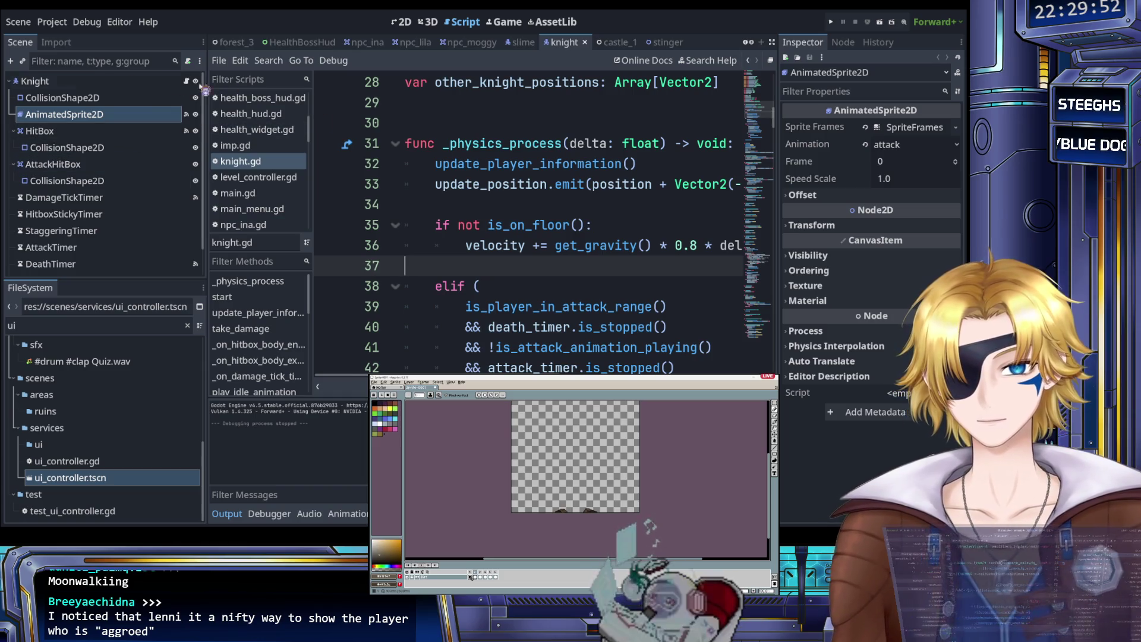
click(71, 116)
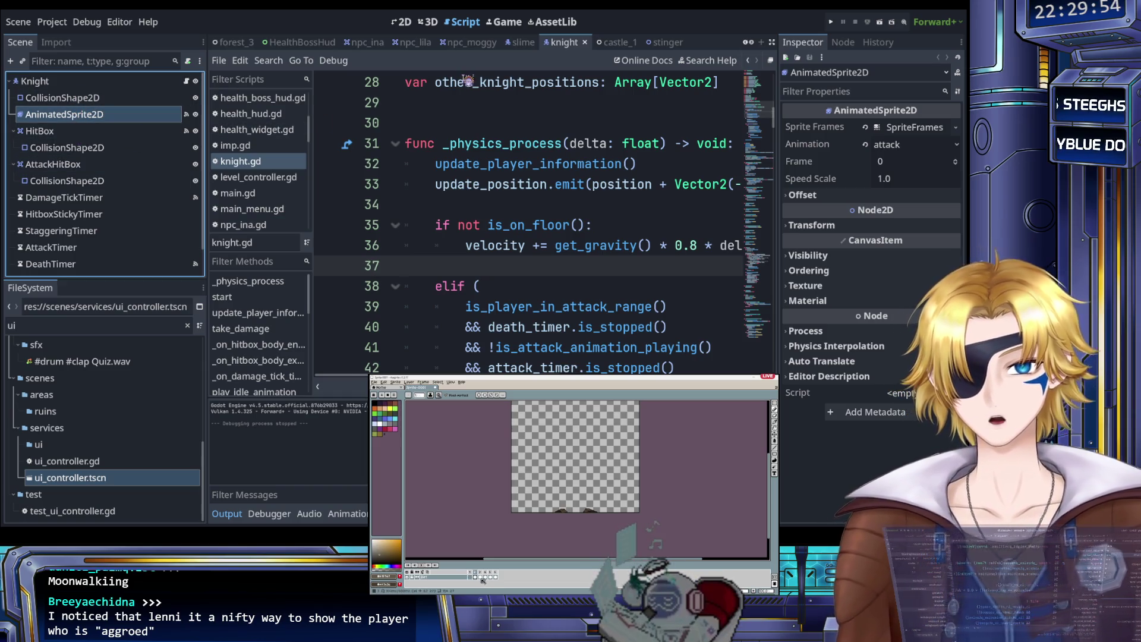
click(401, 22)
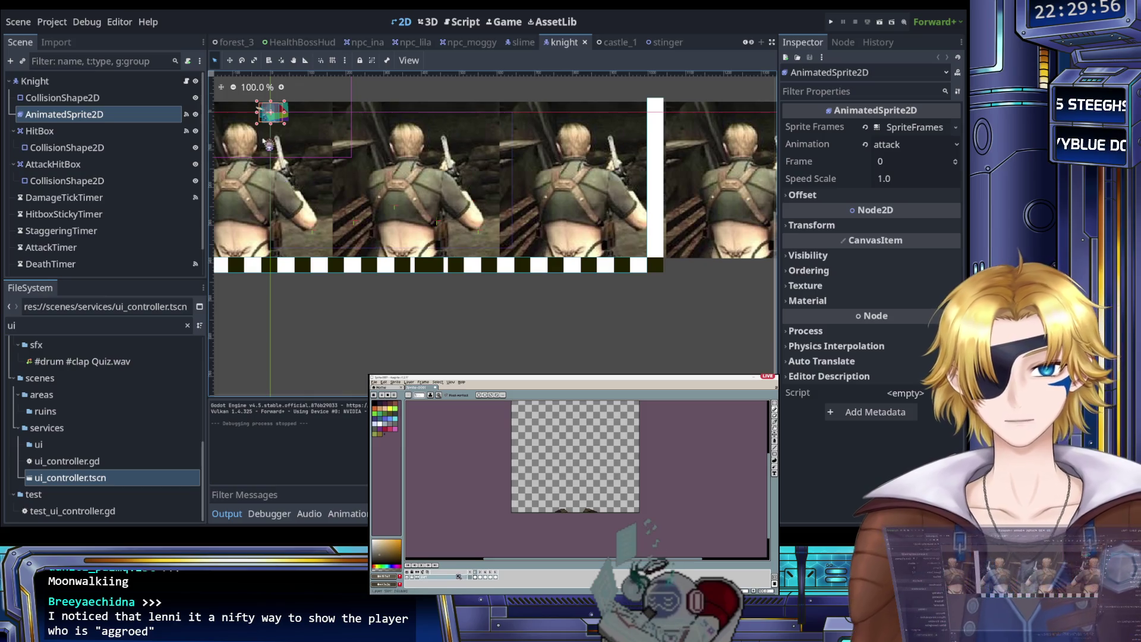
scroll(280, 104, up, 3)
scroll(279, 104, up, 5)
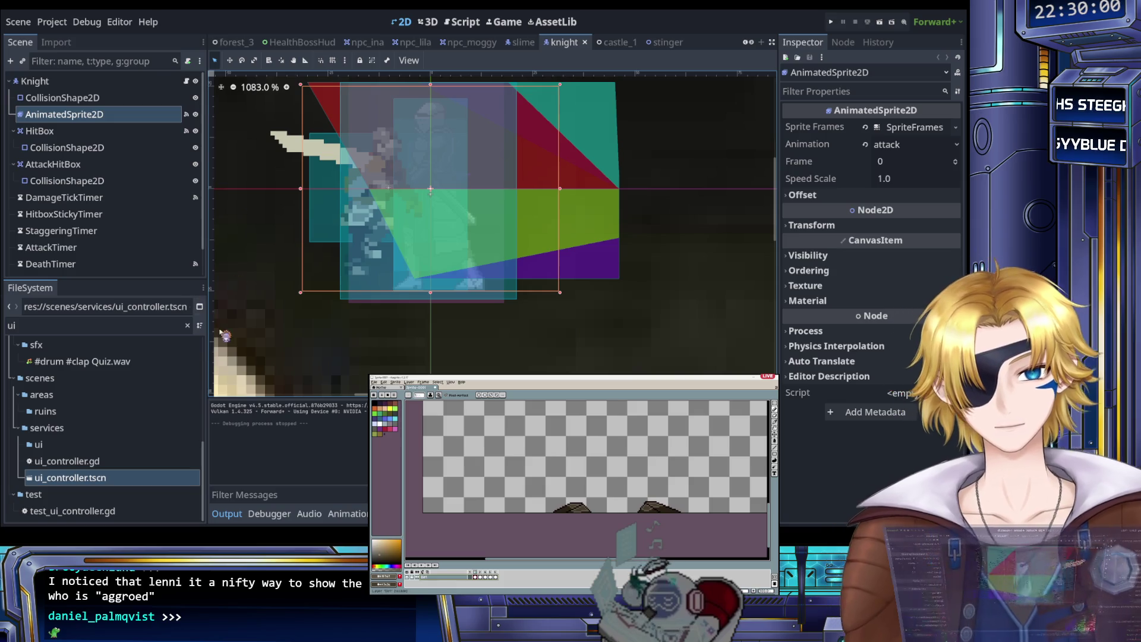
drag(59, 131, 64, 115)
Step: Set the knight sprite's animation to 'walk', play it, then stop playback
click(64, 114)
scroll(258, 476, down, 2)
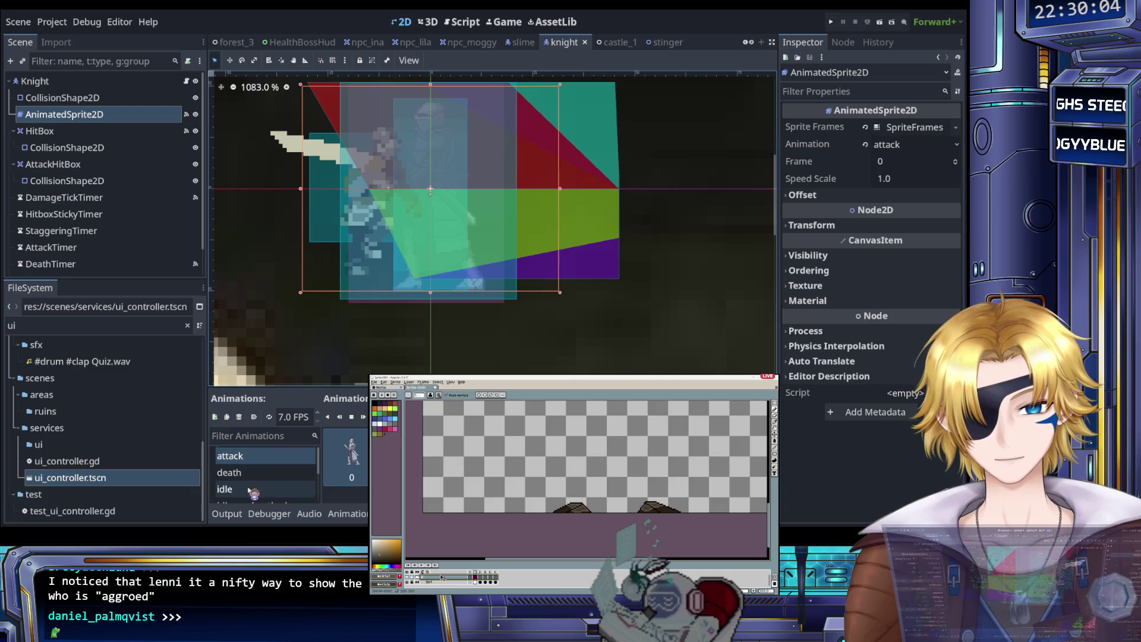
scroll(259, 484, down, 2)
click(250, 492)
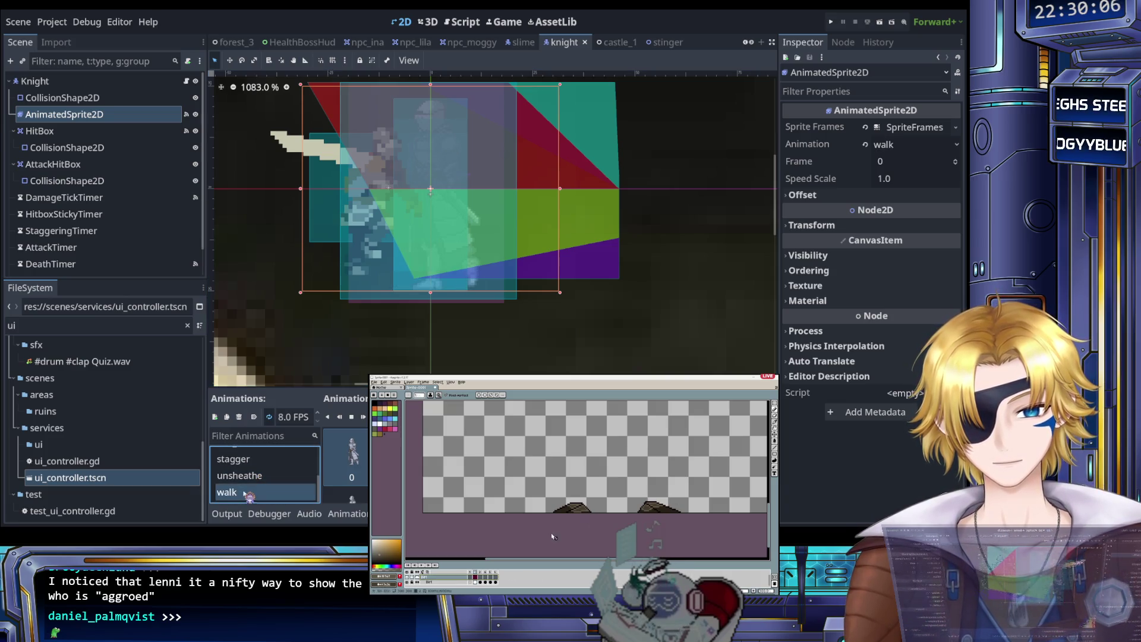
click(331, 418)
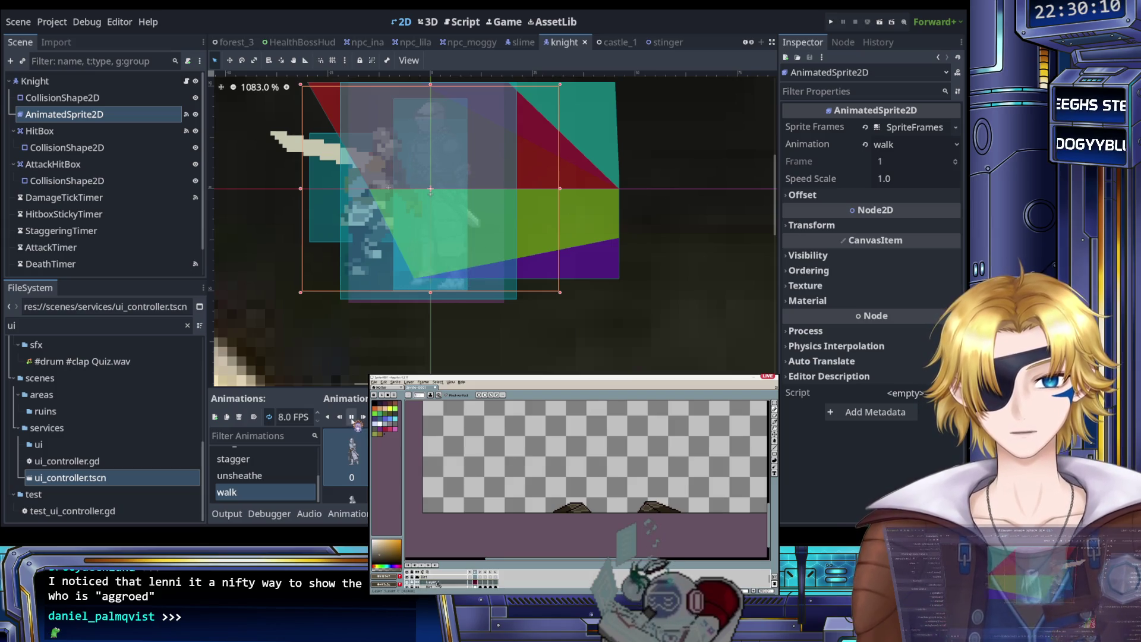
click(352, 417)
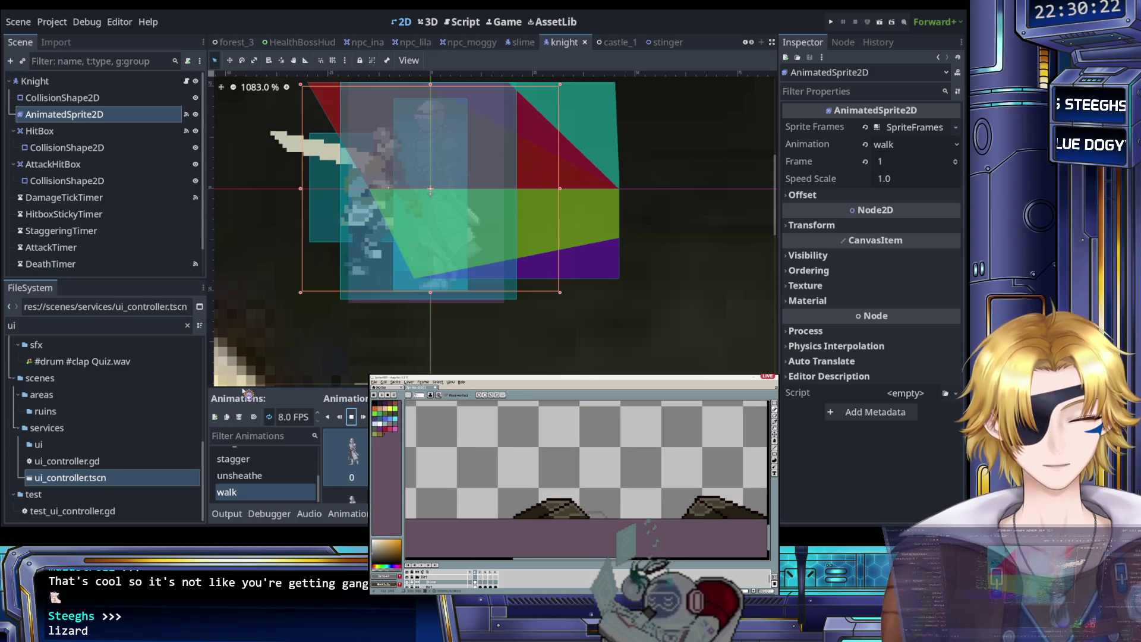
Step: Cycle the pixel editor through fill, move and pencil tools, then return to knight.gd
key(g)
key(v)
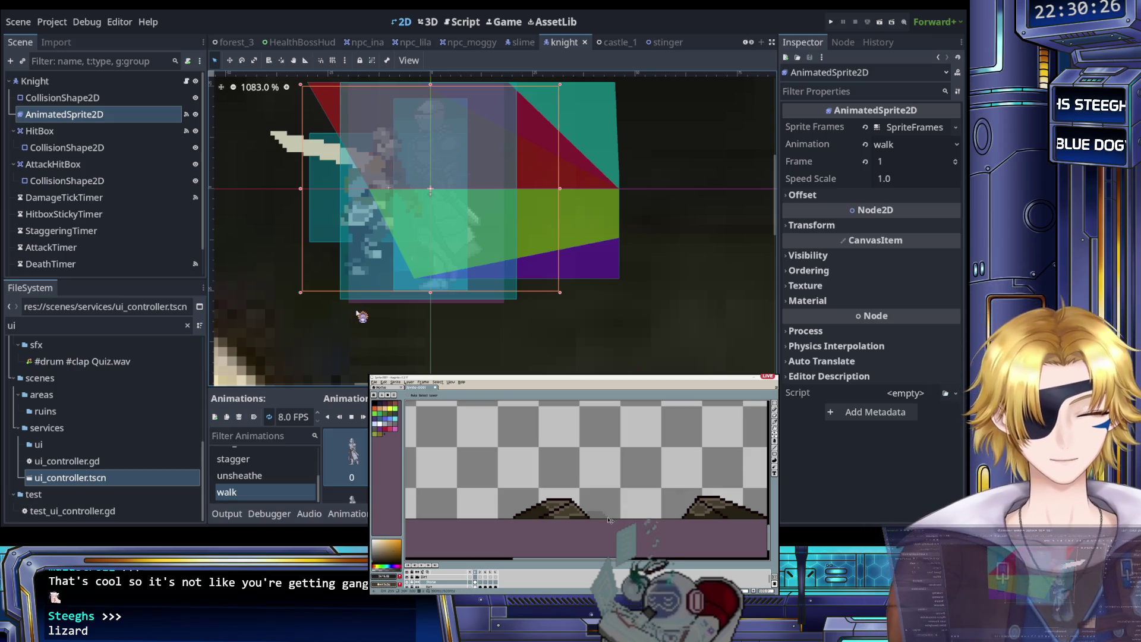
scroll(635, 503, up, 2)
key(b)
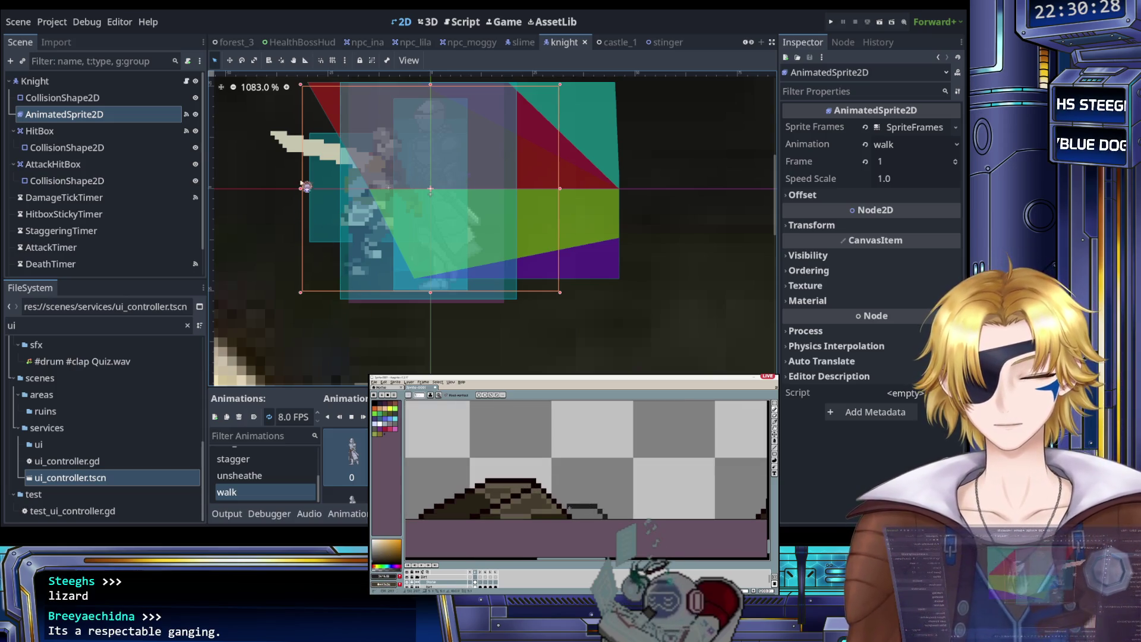
scroll(586, 508, down, 2)
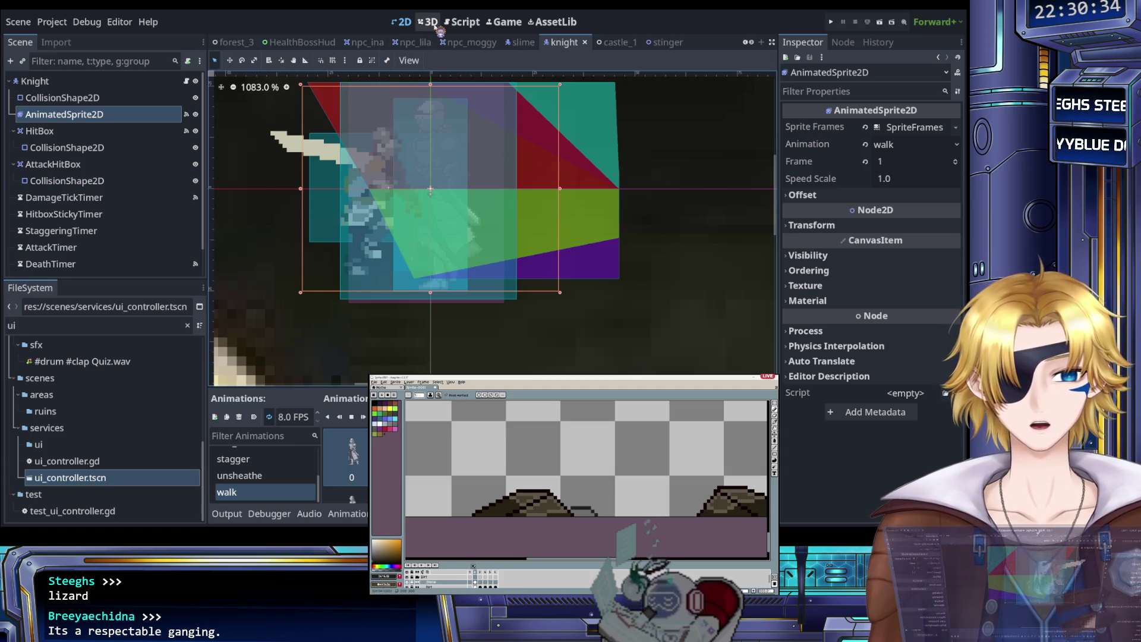
click(458, 24)
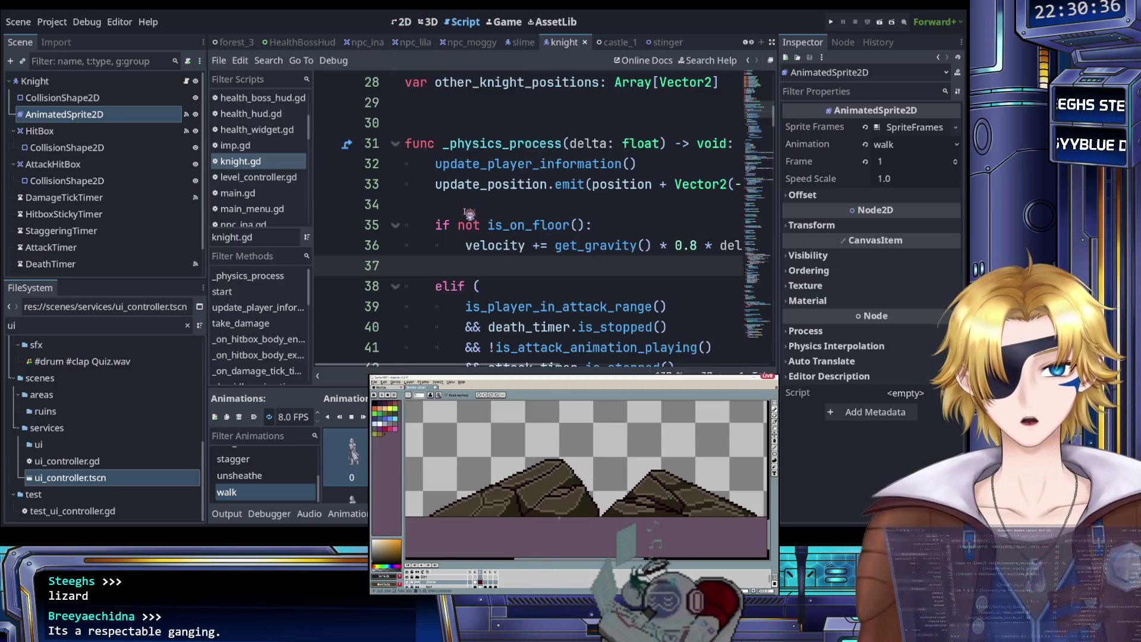
Step: Scroll knight.gd to lines 37–50 showing the attack-range and stagger conditions
scroll(484, 226, down, 5)
scroll(487, 226, down, 2)
scroll(487, 227, up, 2)
scroll(487, 226, down, 1)
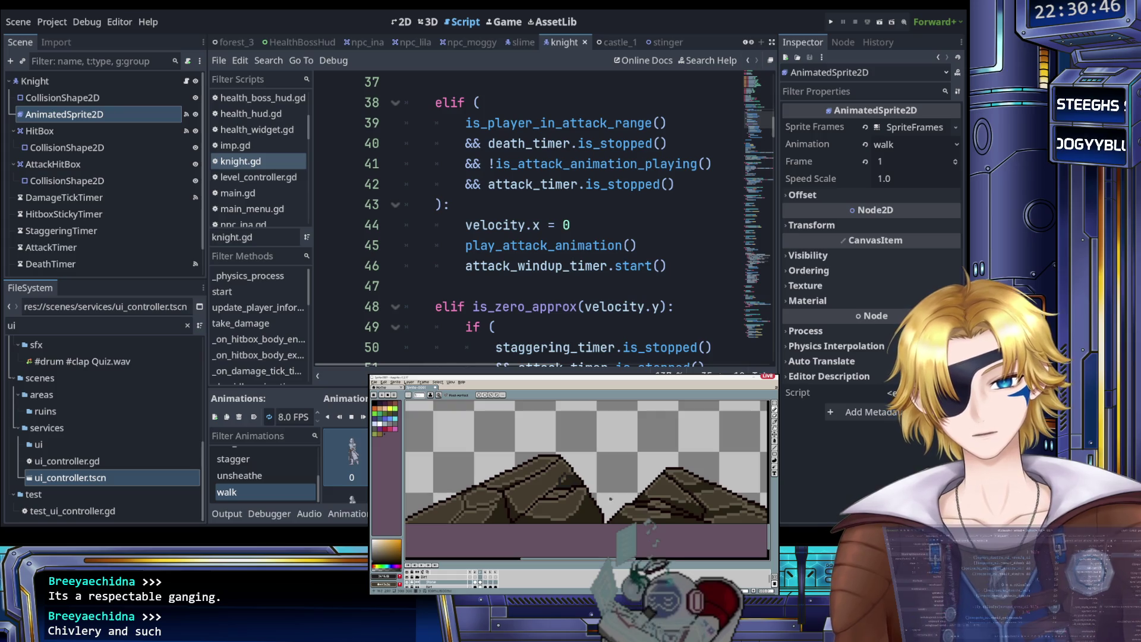
scroll(667, 498, up, 2)
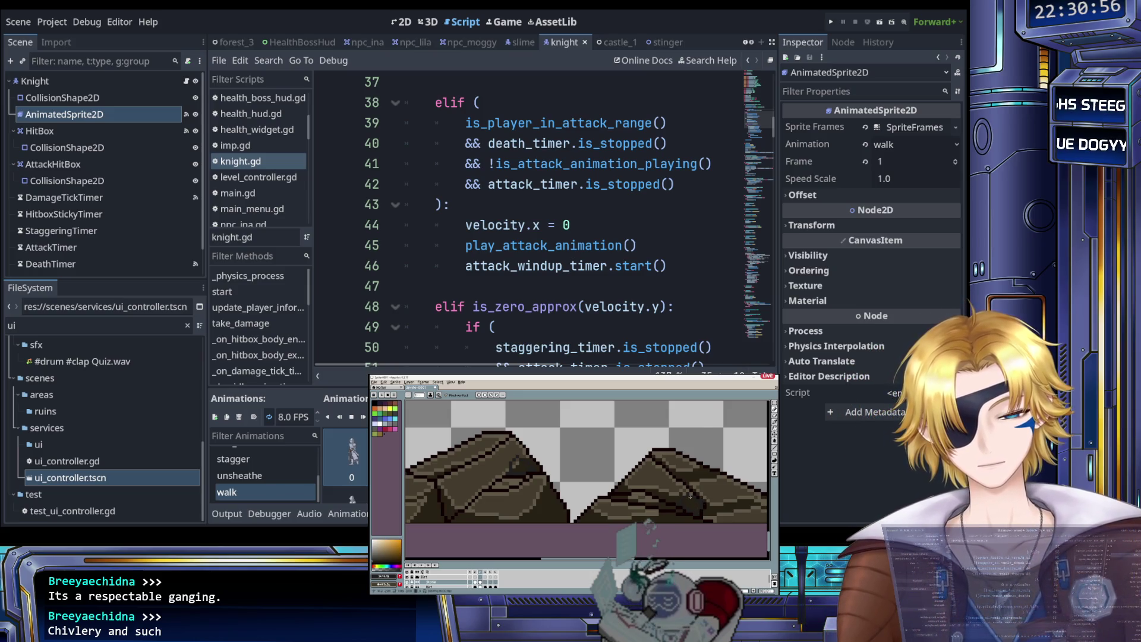
scroll(689, 496, down, 2)
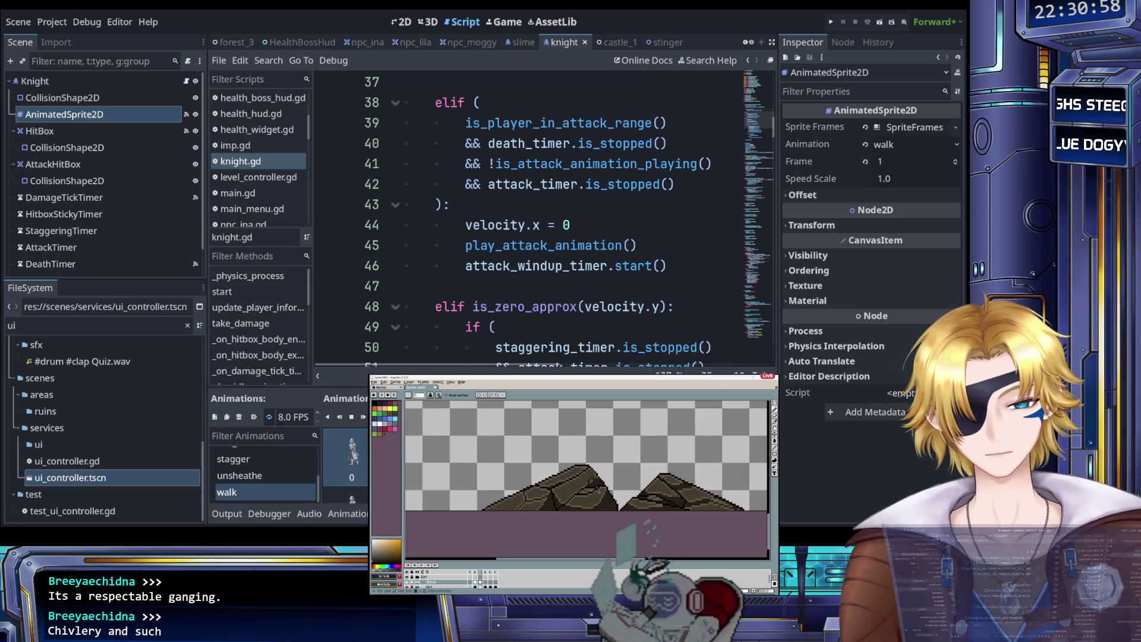
scroll(598, 492, up, 1)
scroll(598, 492, up, 1)
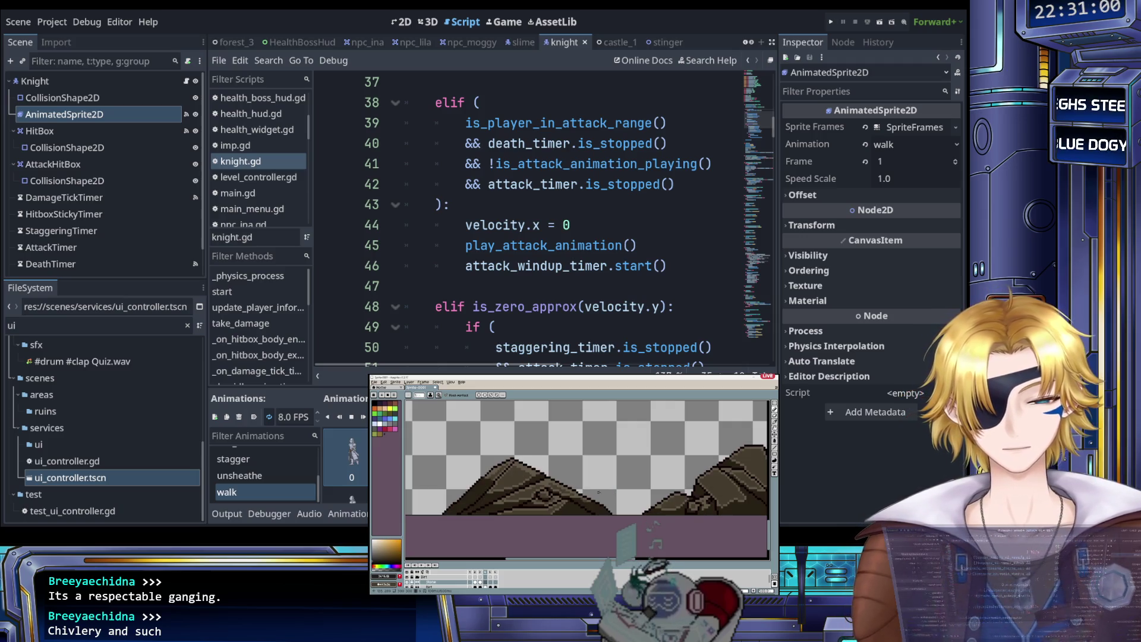
scroll(523, 486, up, 1)
scroll(505, 489, down, 1)
scroll(490, 490, up, 2)
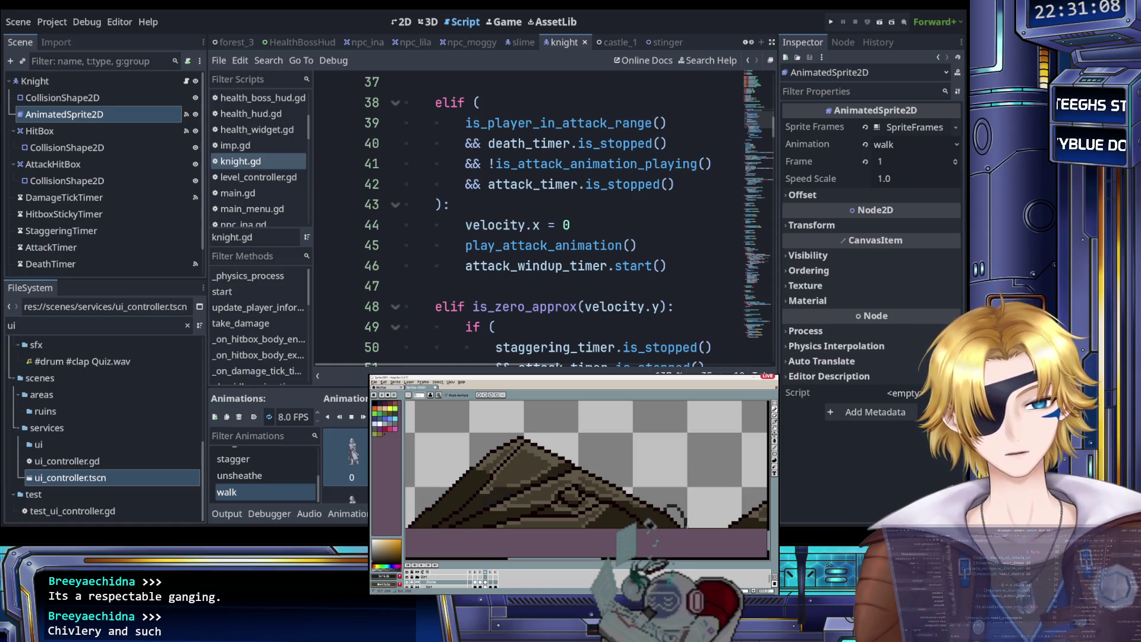
scroll(588, 496, down, 2)
scroll(639, 506, up, 1)
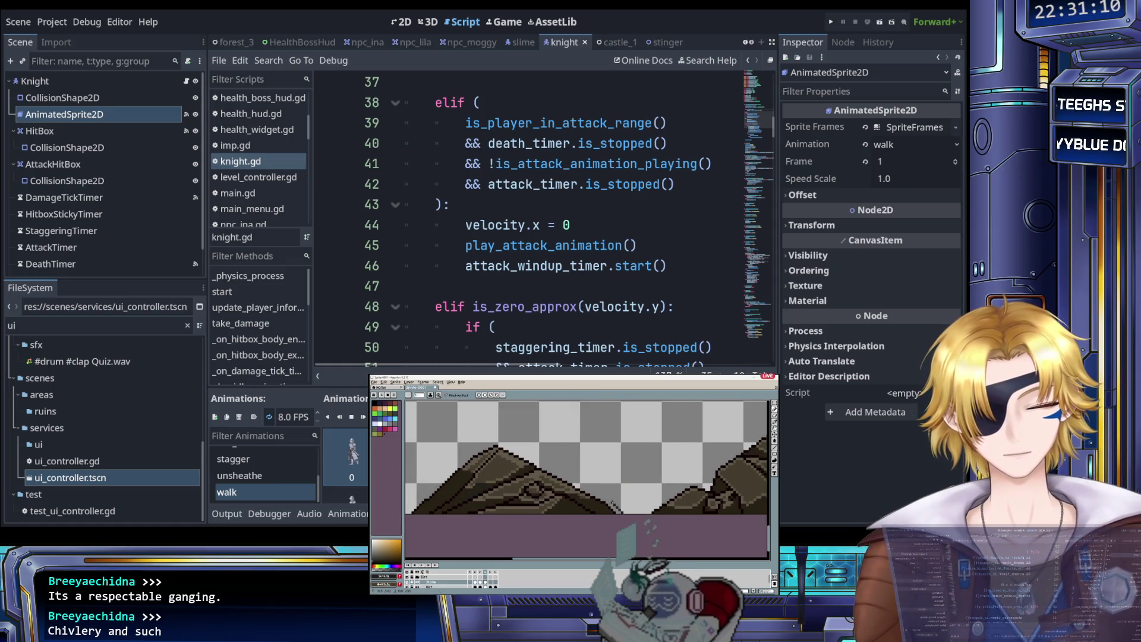
scroll(679, 499, down, 3)
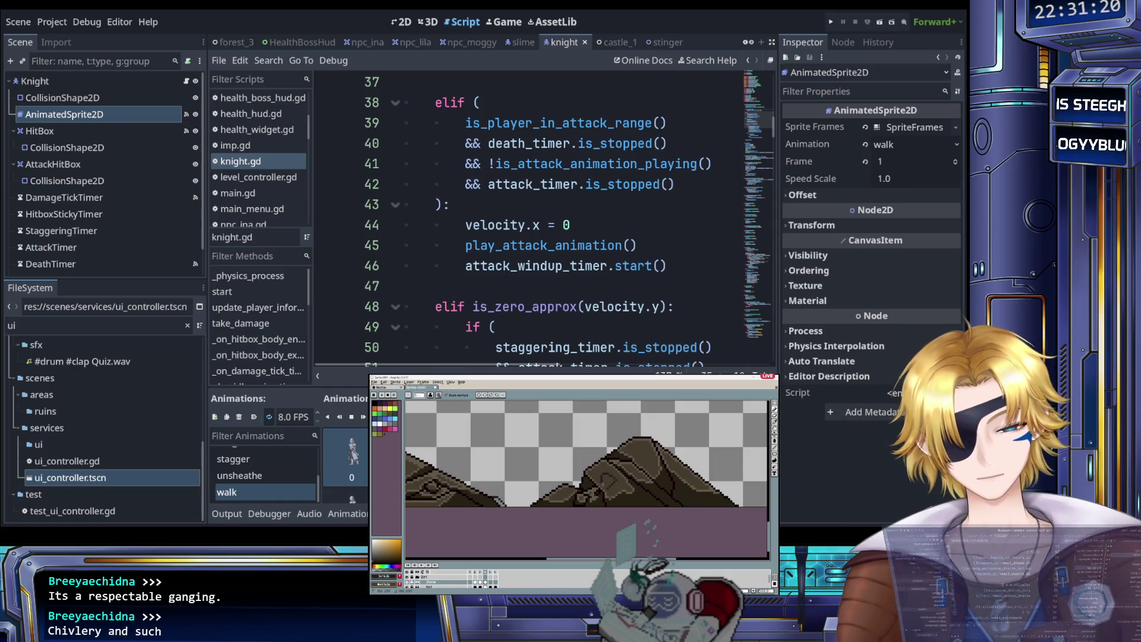
scroll(604, 488, down, 2)
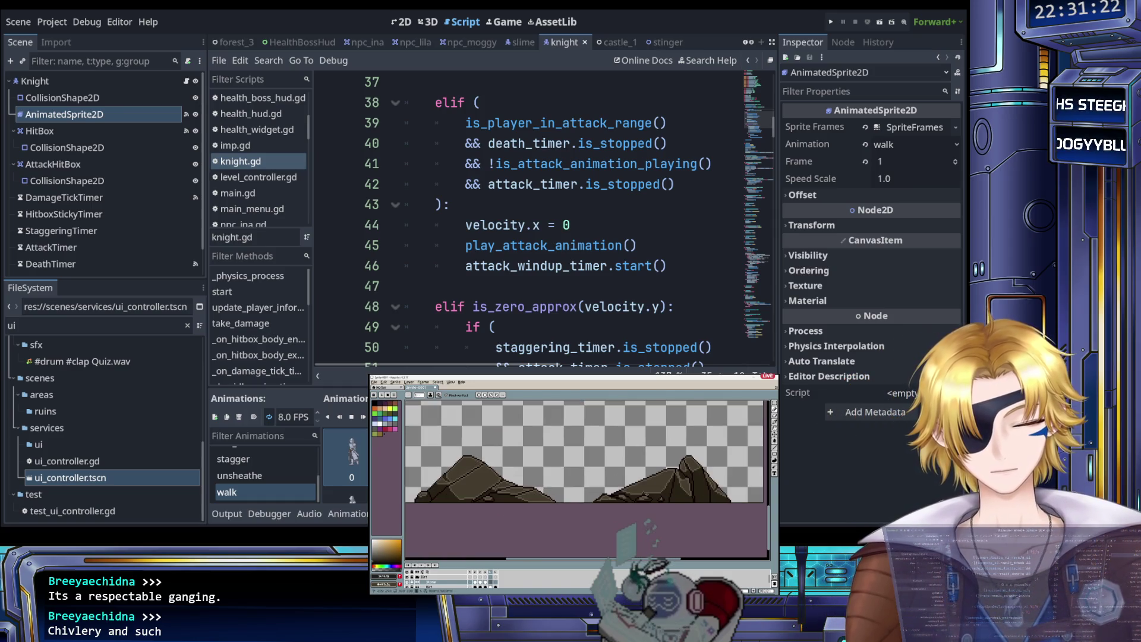
scroll(604, 488, up, 1)
scroll(604, 488, down, 3)
key(Return)
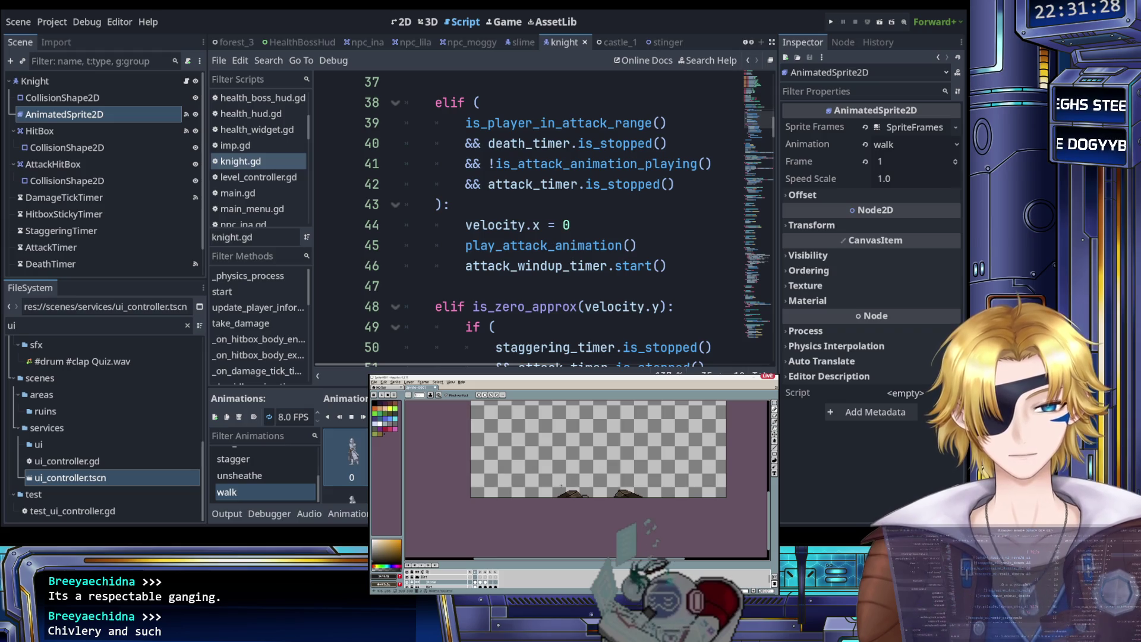
Step: Switch to the fill tool and flip between the mountain frame and its nearly empty neighbour
key(i)
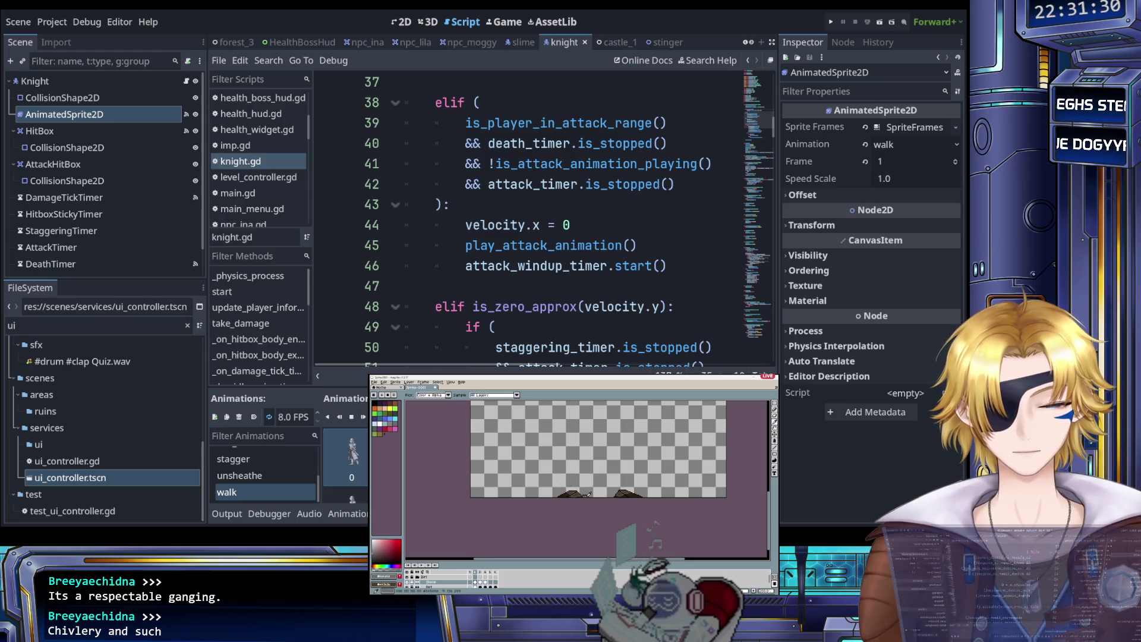
key(g)
scroll(587, 458, up, 1)
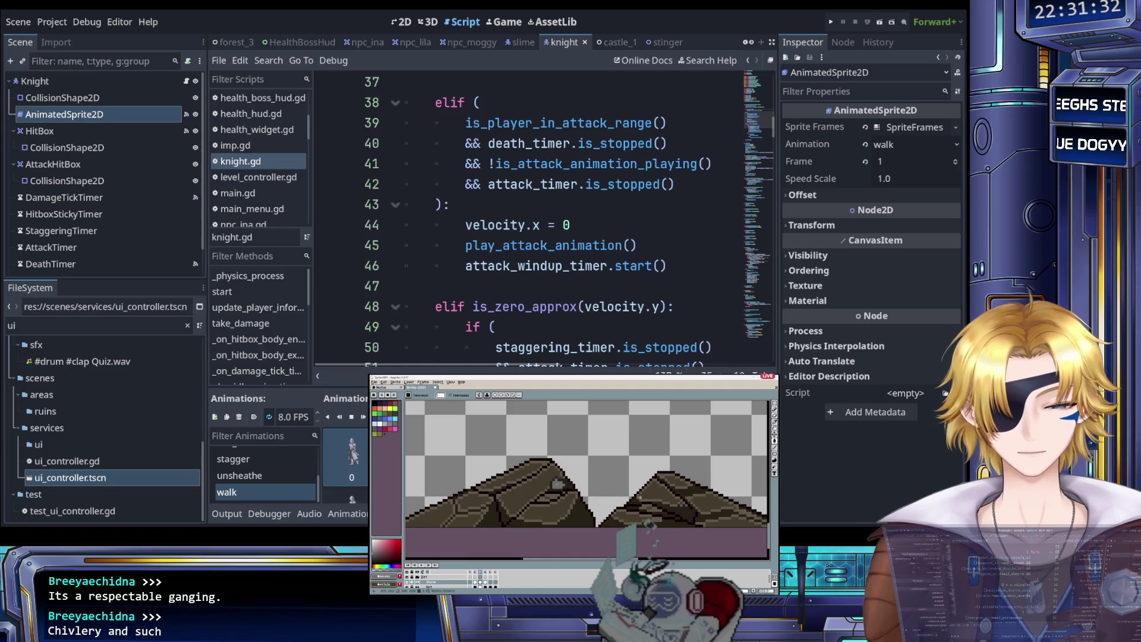
key(Right)
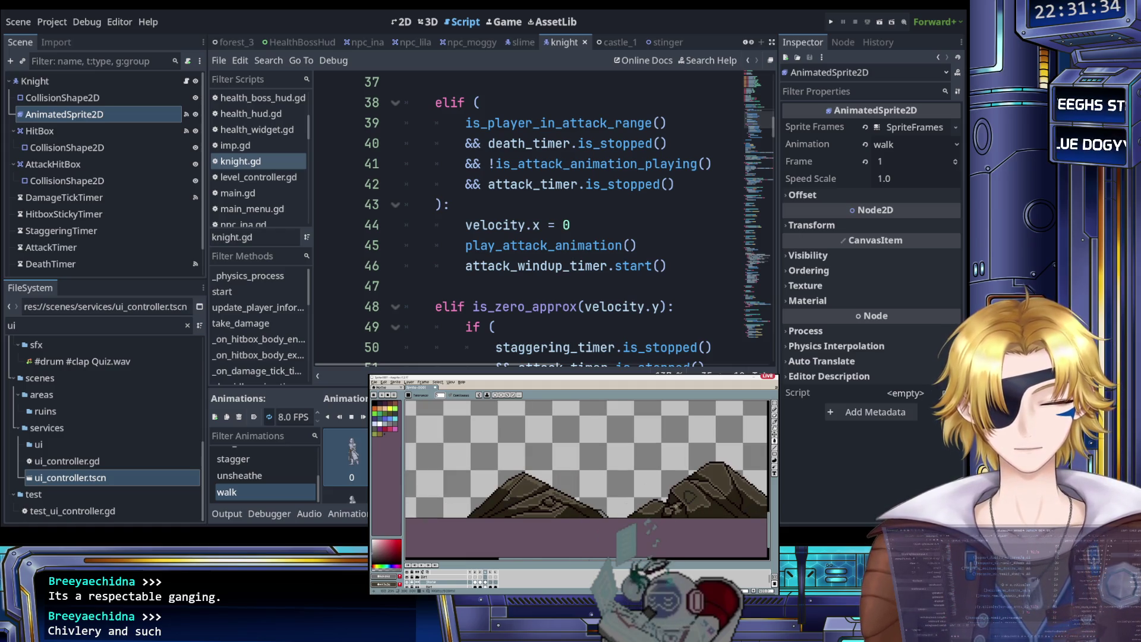
key(Right)
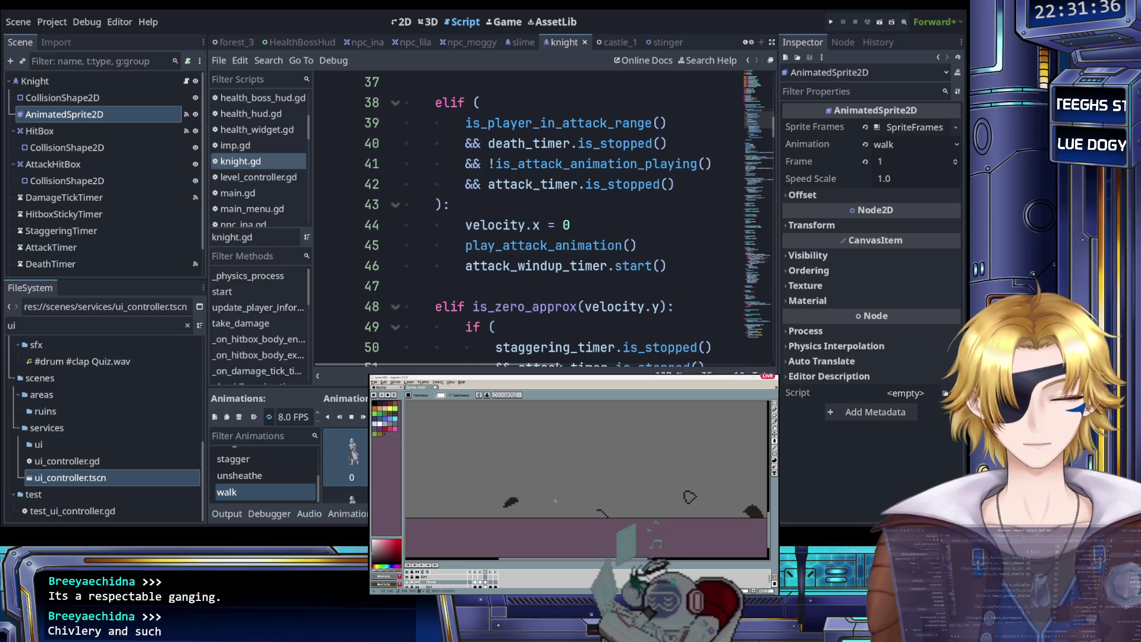
key(Left)
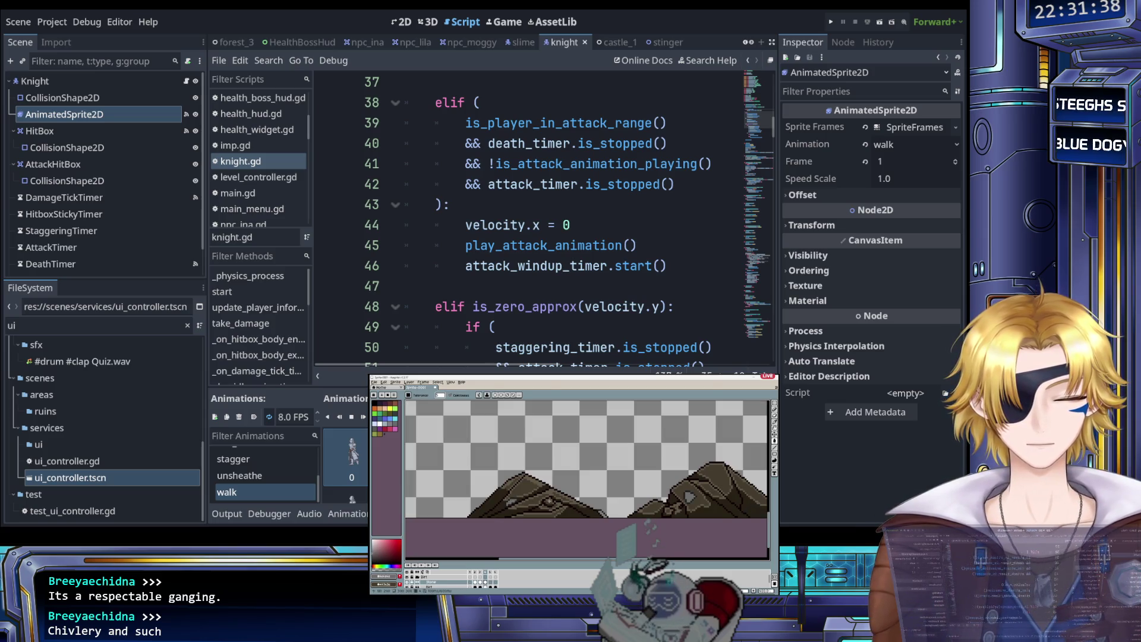
key(Right)
key(Left)
Step: Return to the pencil and step forward through further rock animation frames
key(b)
scroll(586, 459, up, 1)
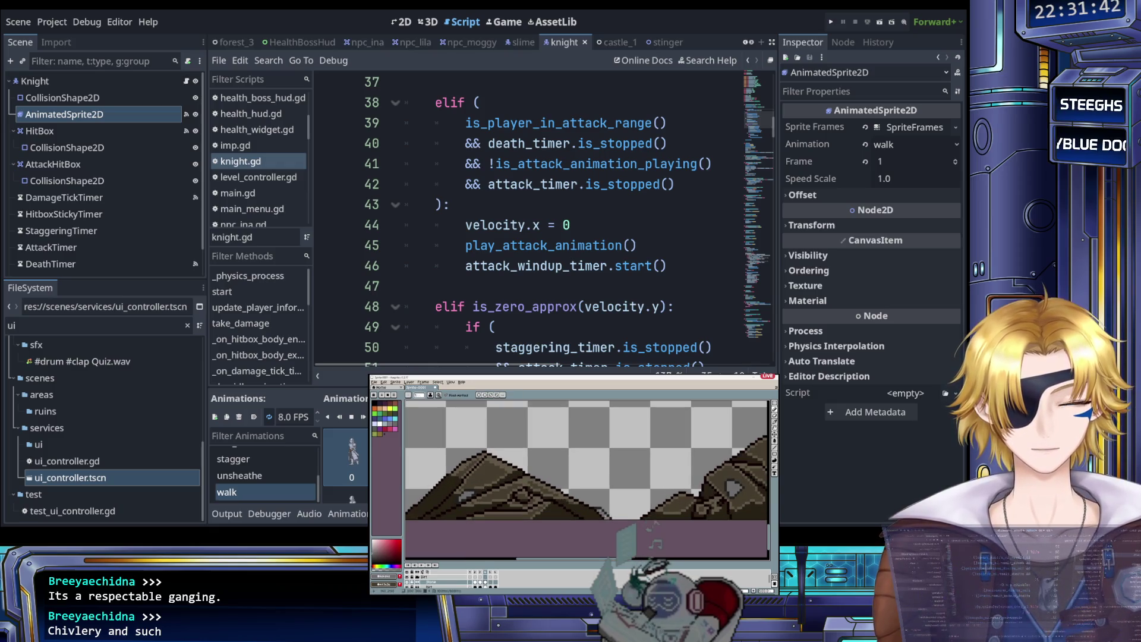
scroll(586, 464, down, 1)
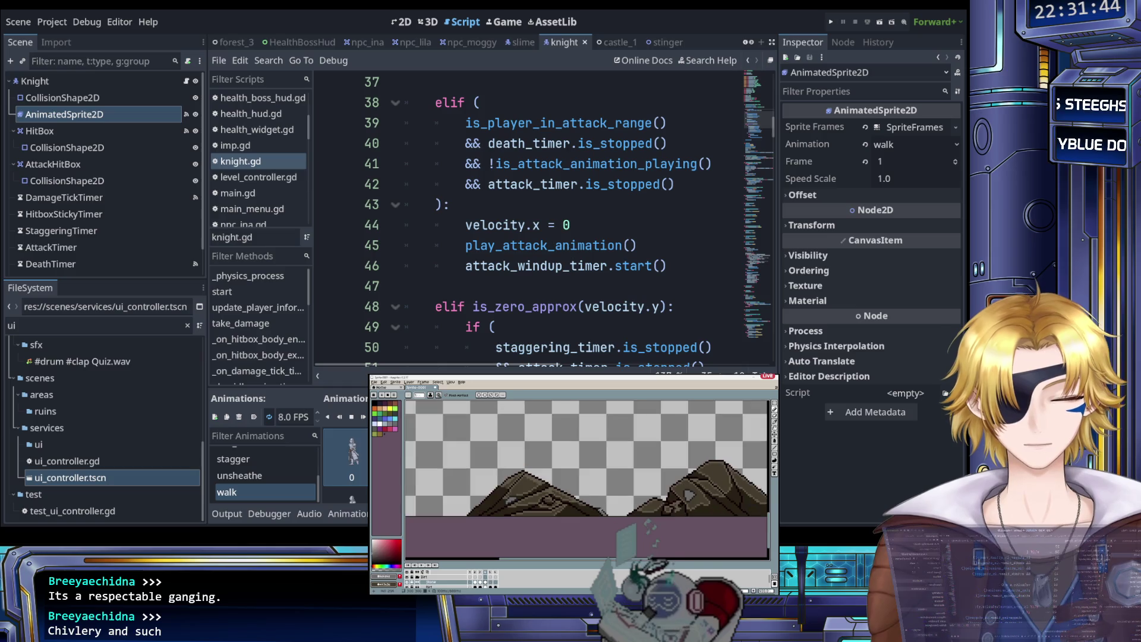
scroll(586, 457, down, 2)
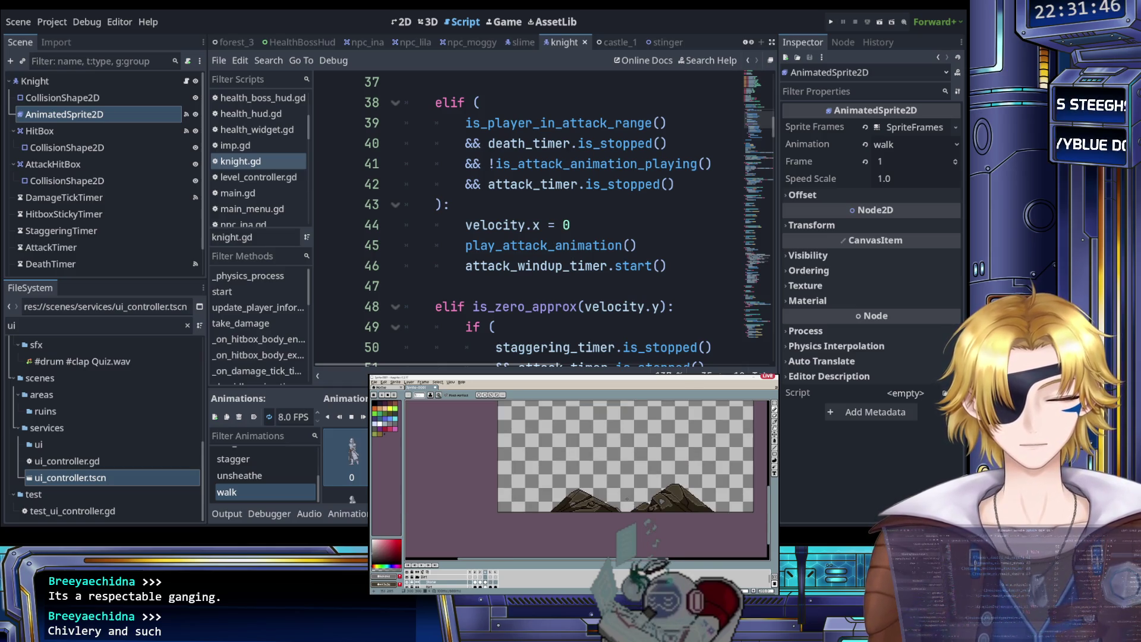
key(Right)
scroll(558, 506, up, 2)
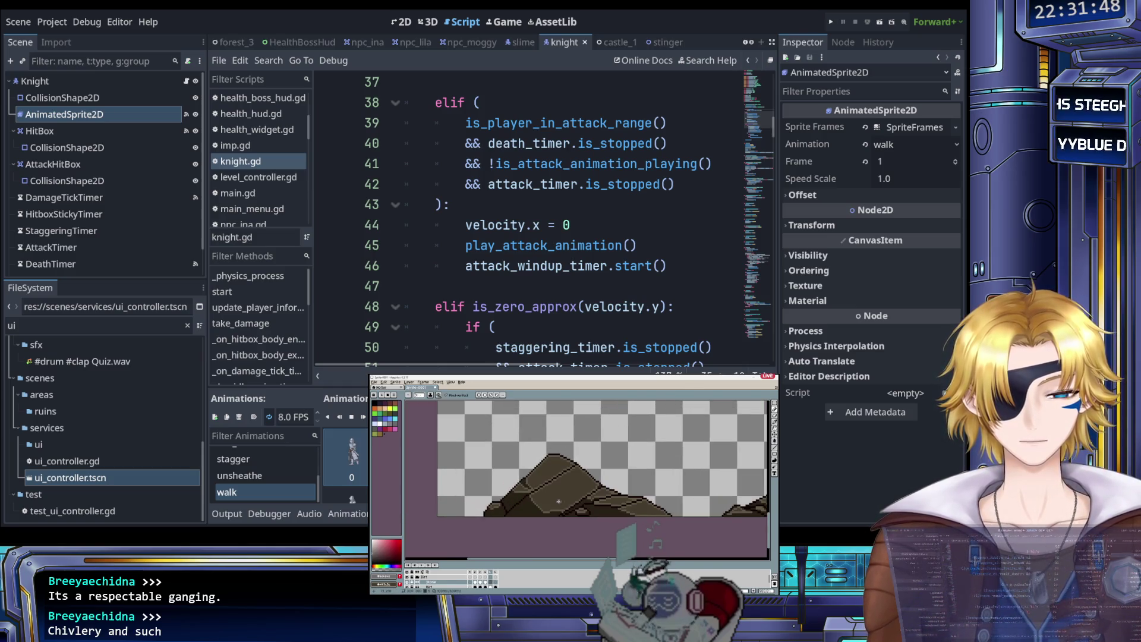
scroll(565, 501, down, 1)
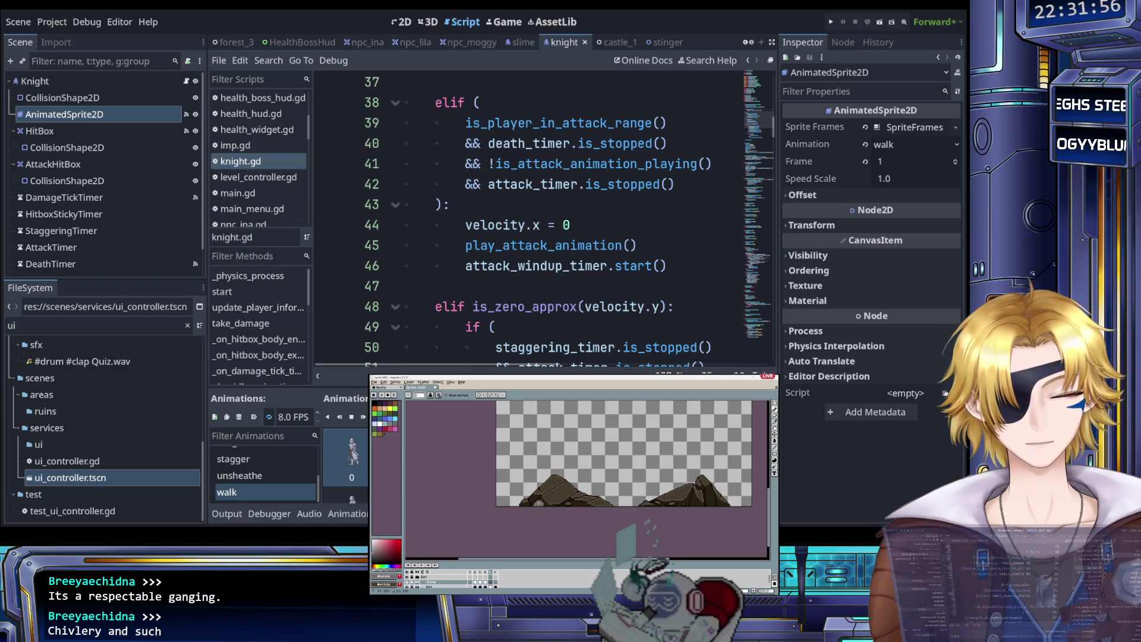
key(Right)
key(Right)
key(Right)
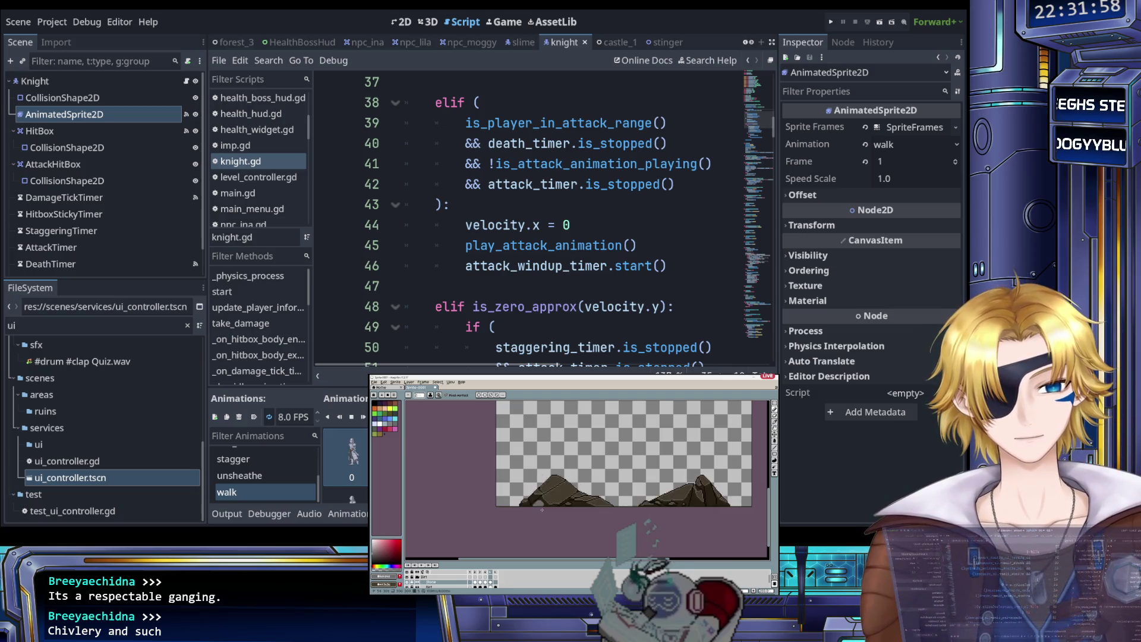
key(Right)
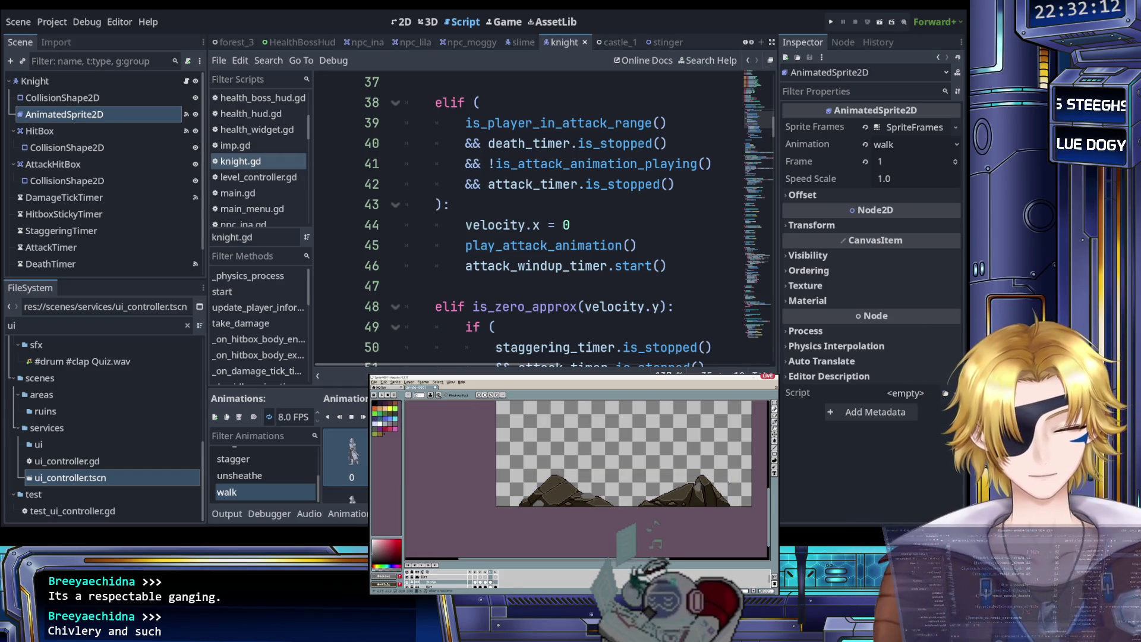
Step: Show a different frame of the rock sprite by selecting its cell in the timeline
click(415, 580)
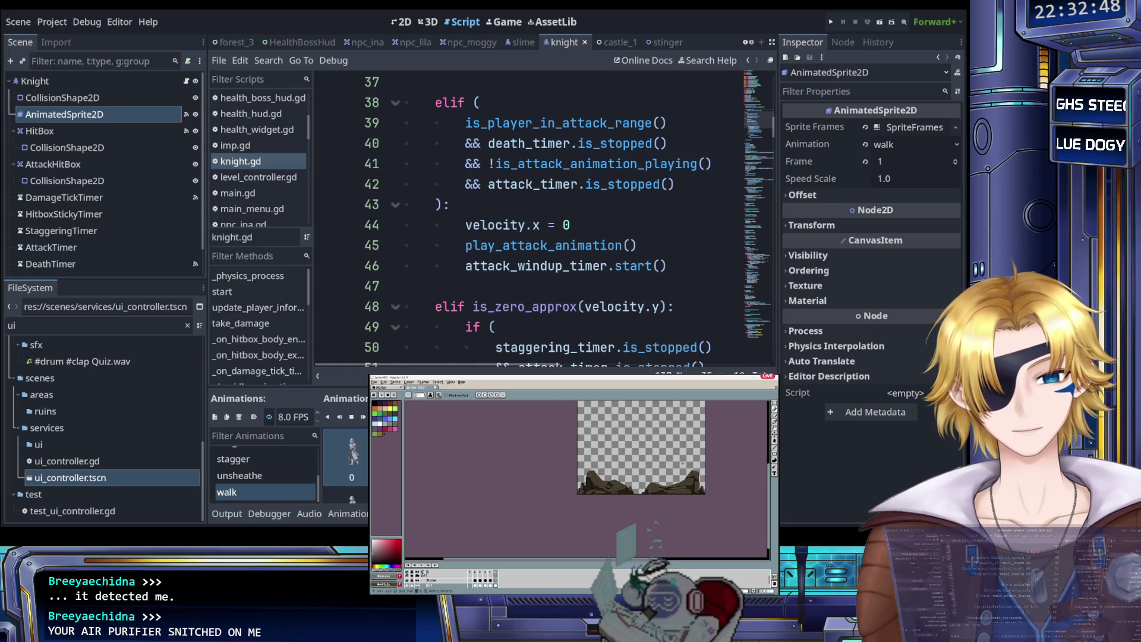
Step: Step through the rock animation frames while zooming in and toggling the Move and Pencil tools
scroll(683, 463, up, 2)
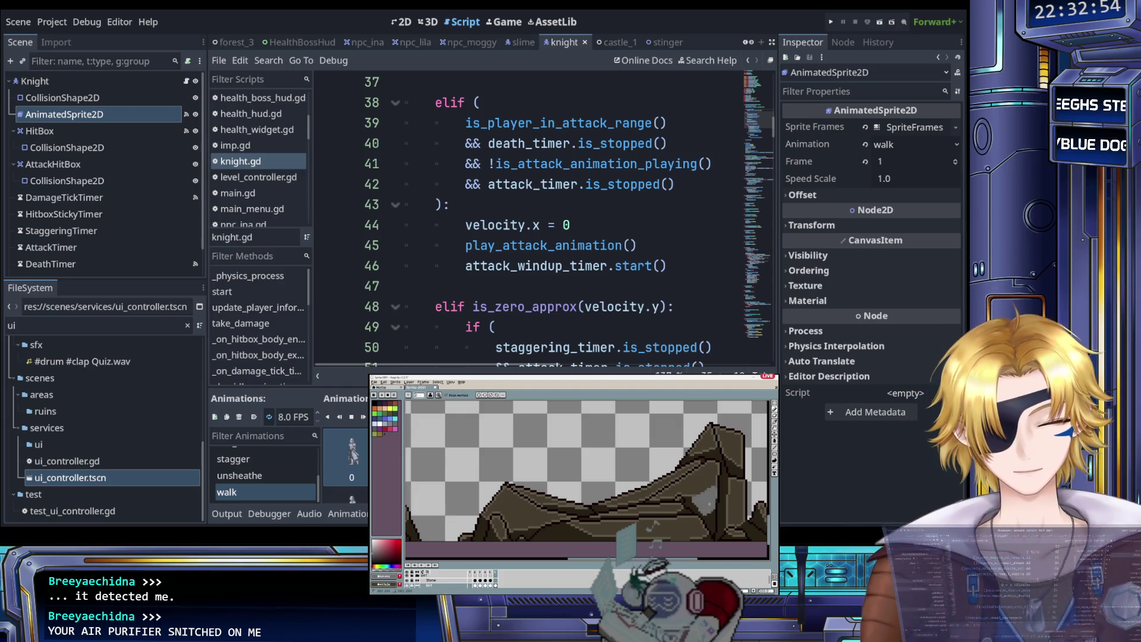
drag(729, 416, 717, 427)
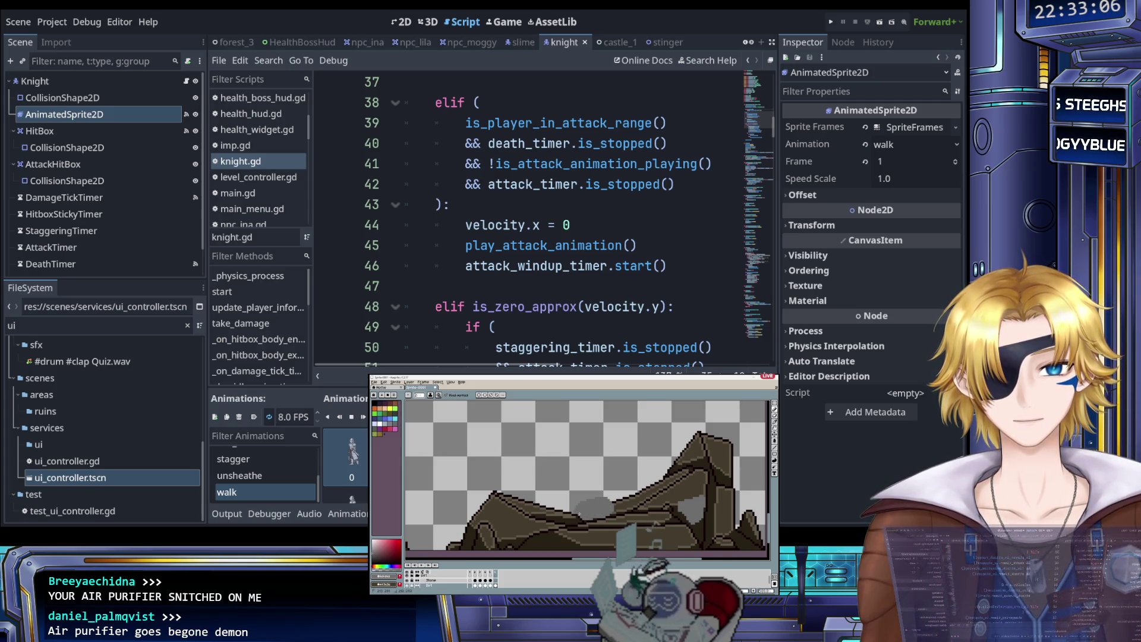
scroll(579, 512, down, 1)
key(e)
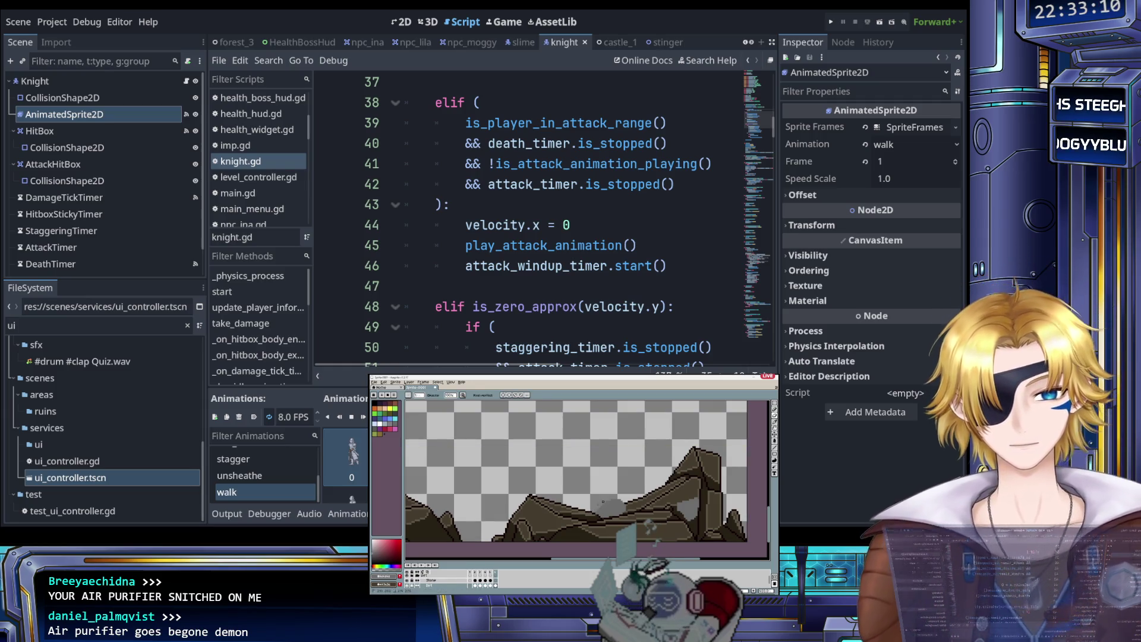
key(Right)
scroll(601, 509, down, 2)
key(v)
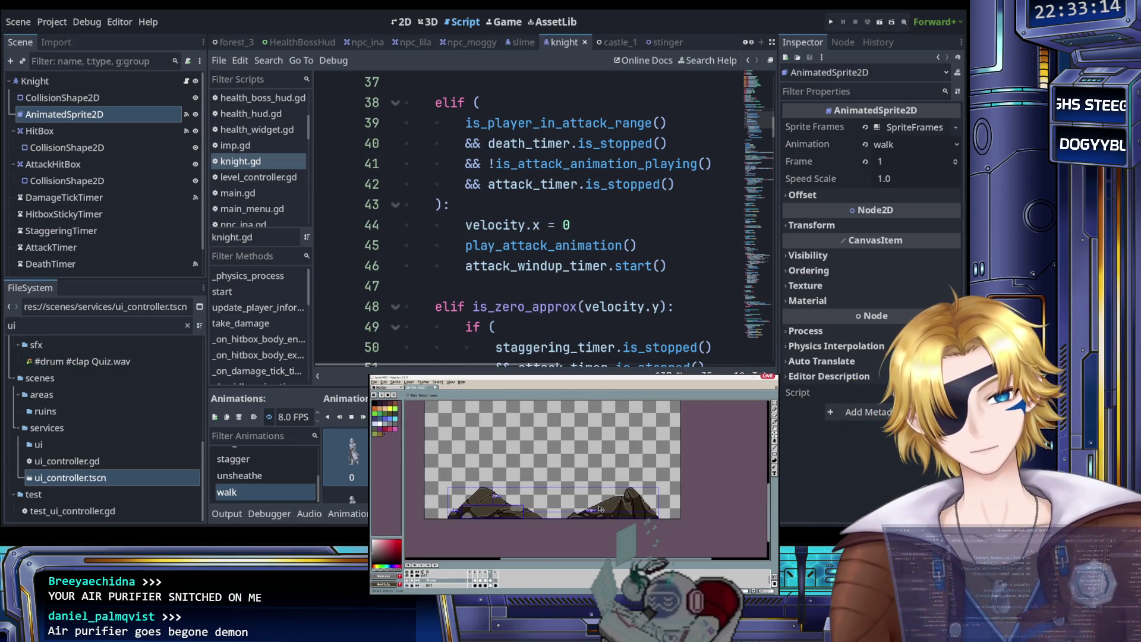
key(b)
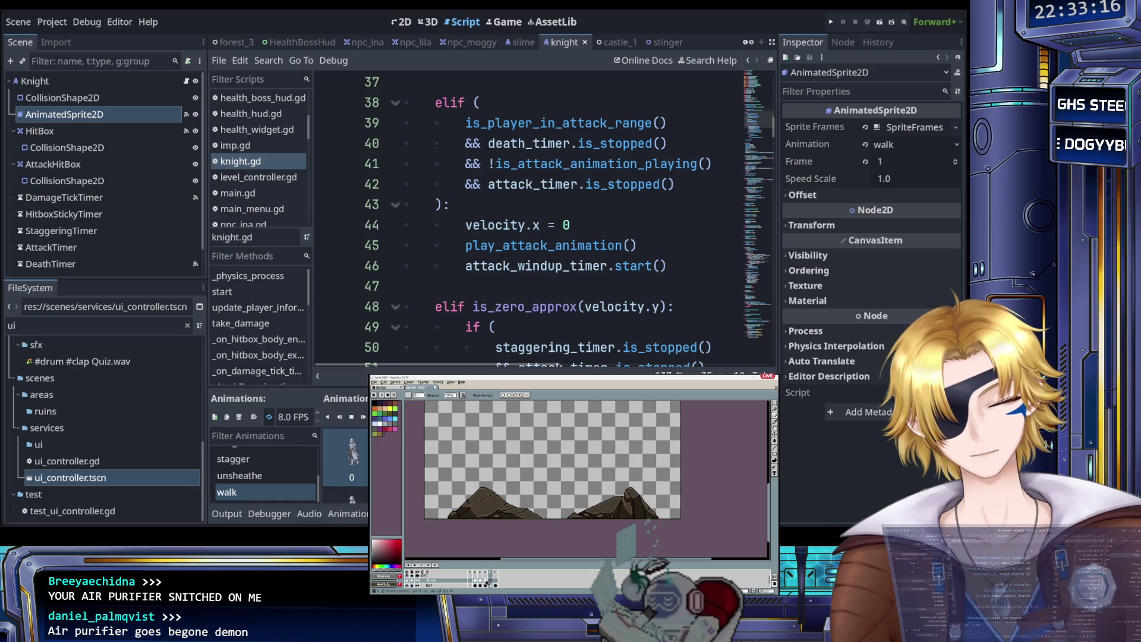
key(Right)
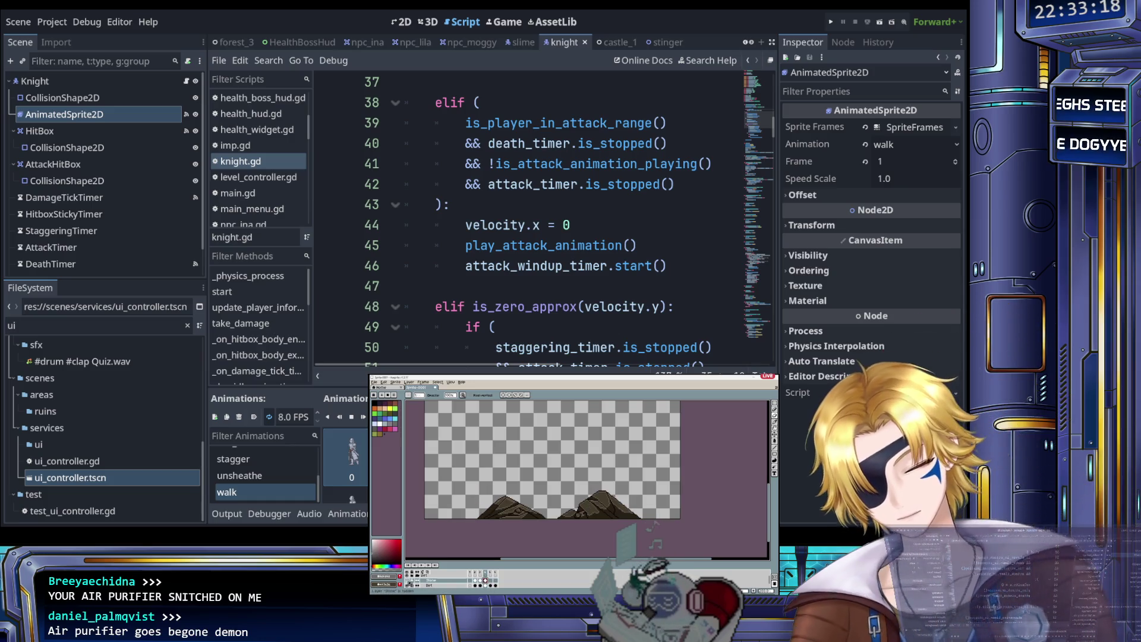
click(491, 580)
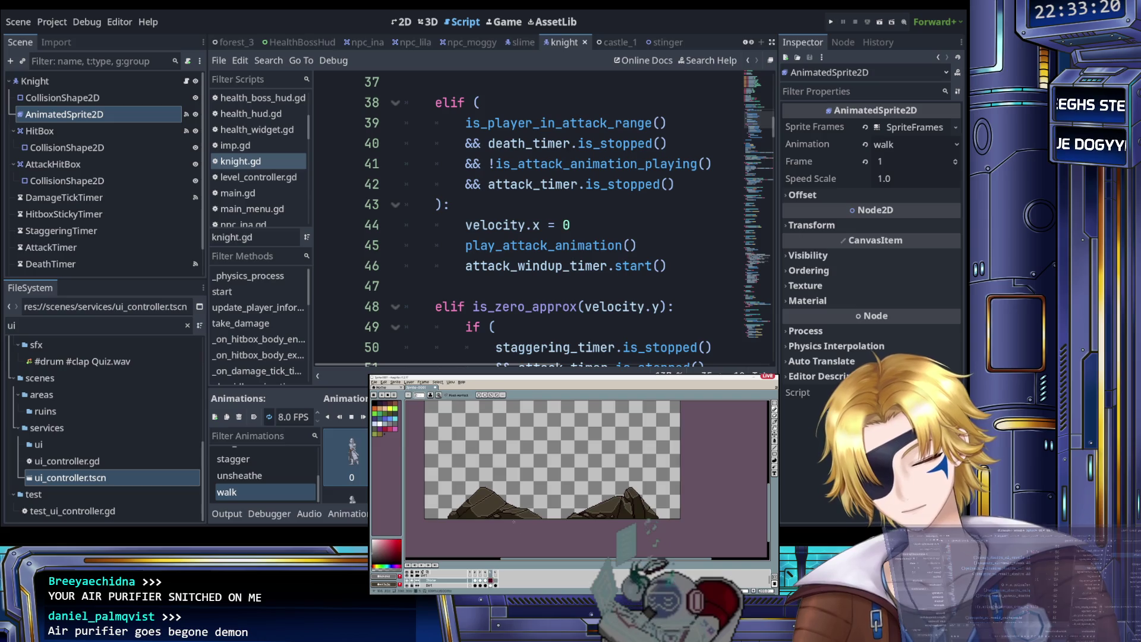
scroll(488, 506, up, 2)
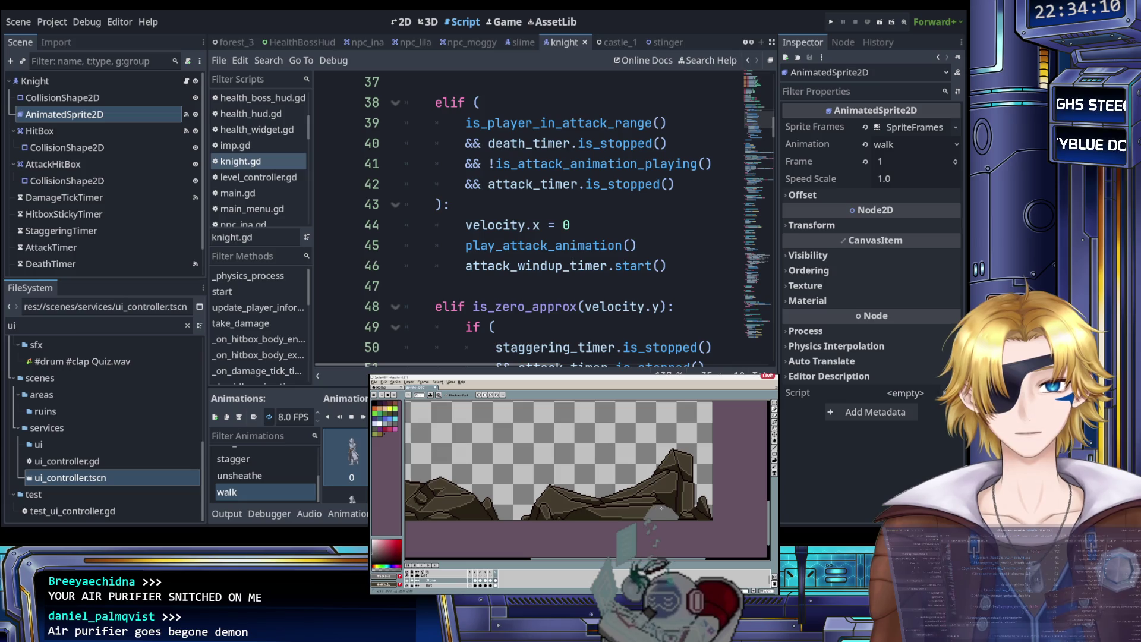
Step: Zoom in and out on the rock canvas to inspect the terrain tiles closely
scroll(654, 511, down, 2)
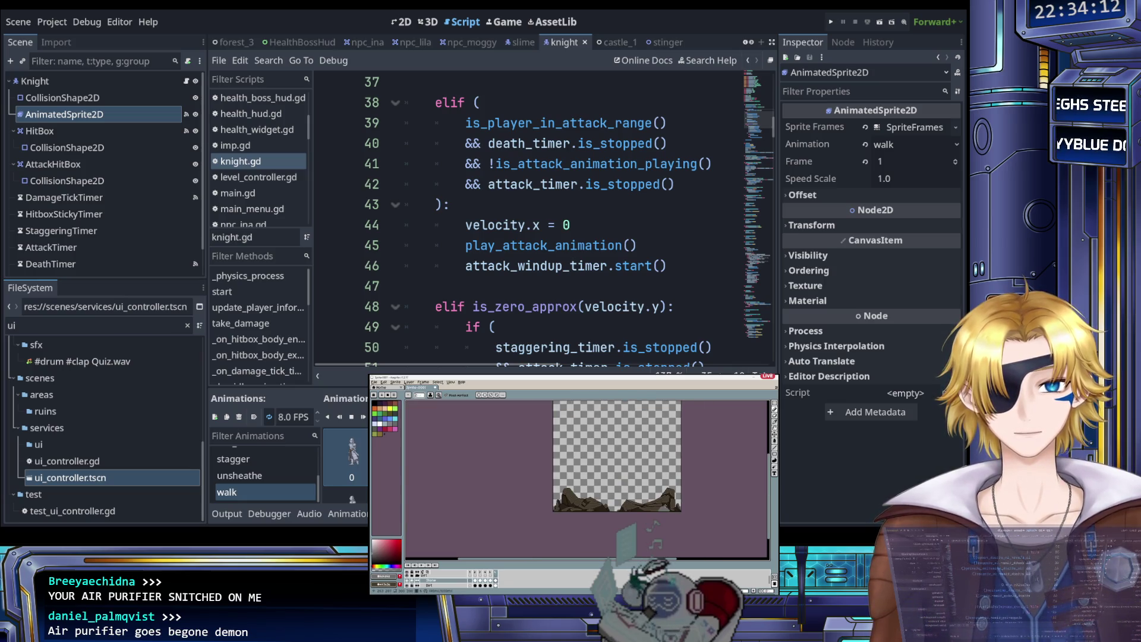
scroll(657, 508, up, 3)
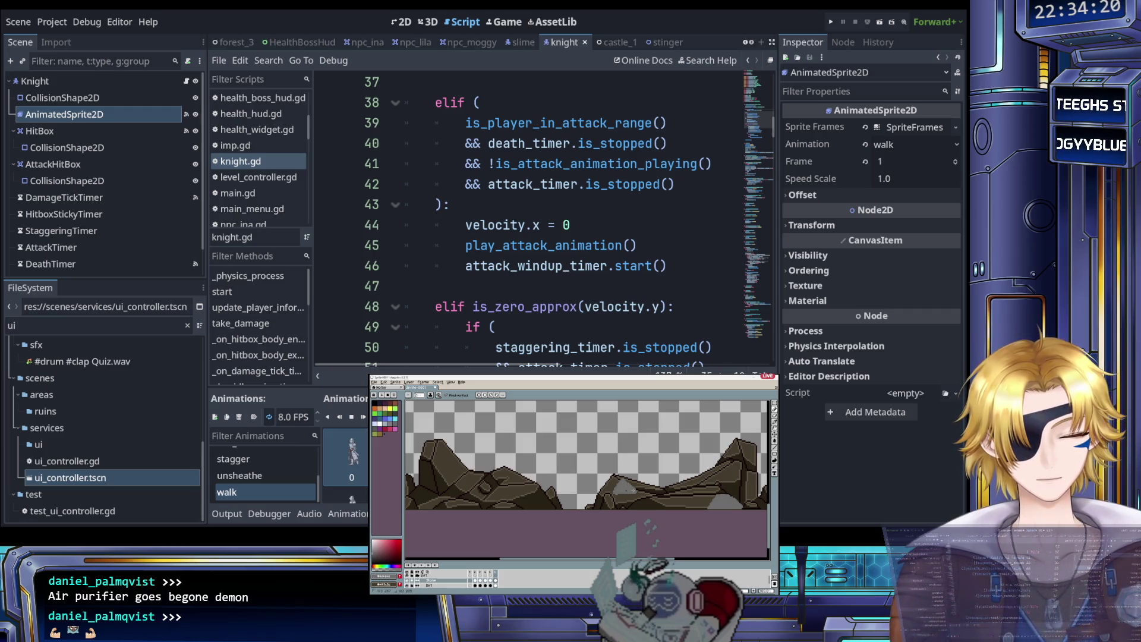
scroll(619, 492, down, 1)
scroll(579, 491, up, 1)
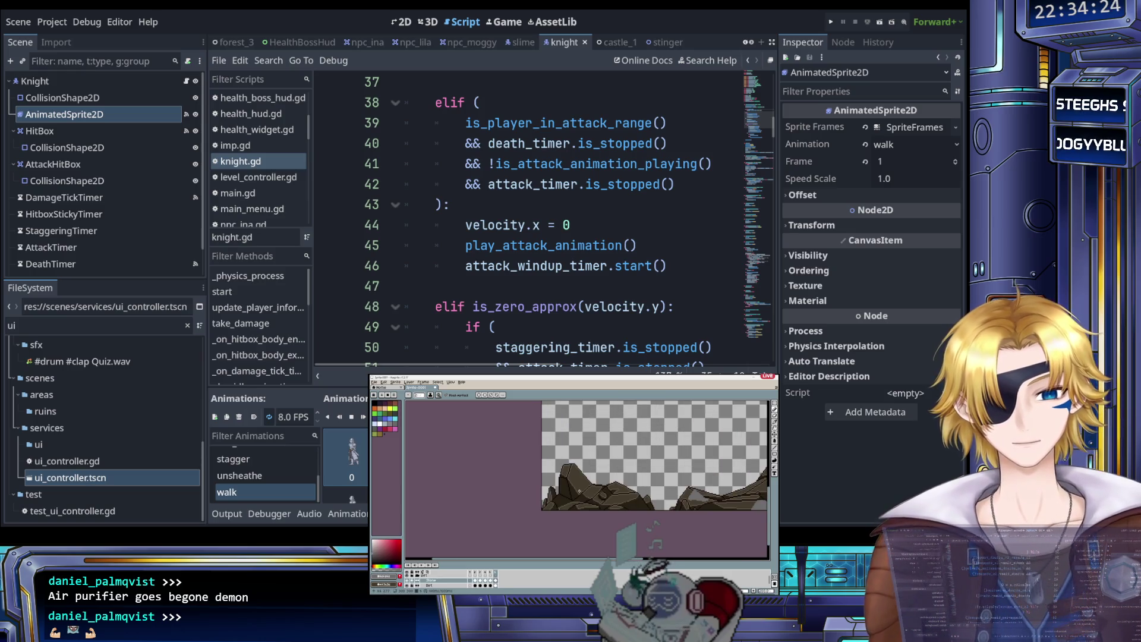
scroll(603, 482, up, 1)
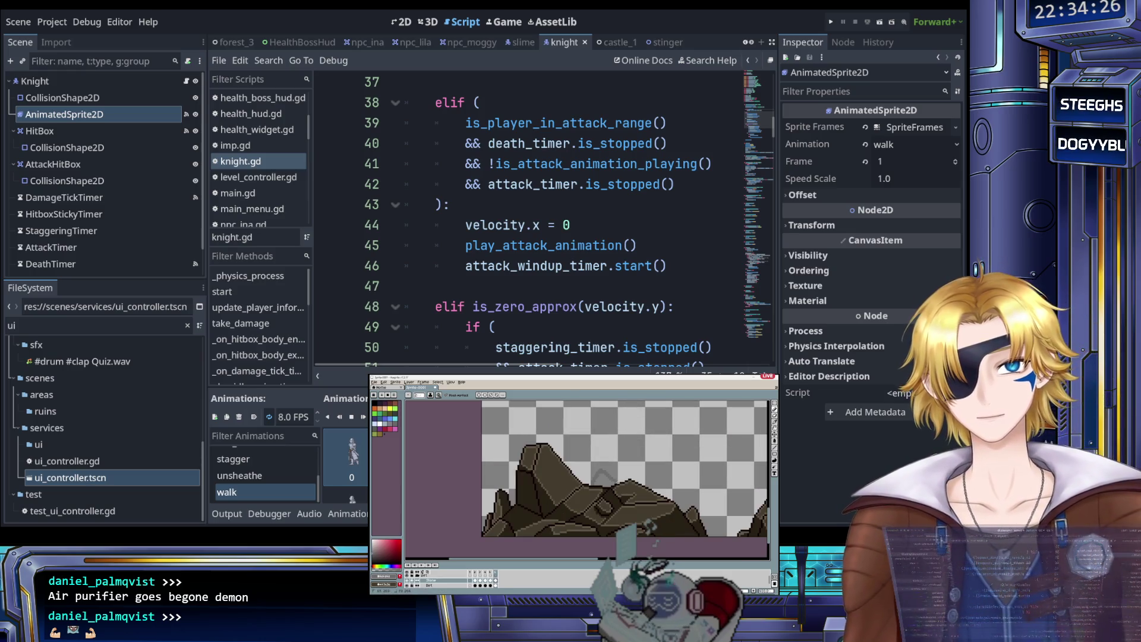
scroll(601, 475, down, 1)
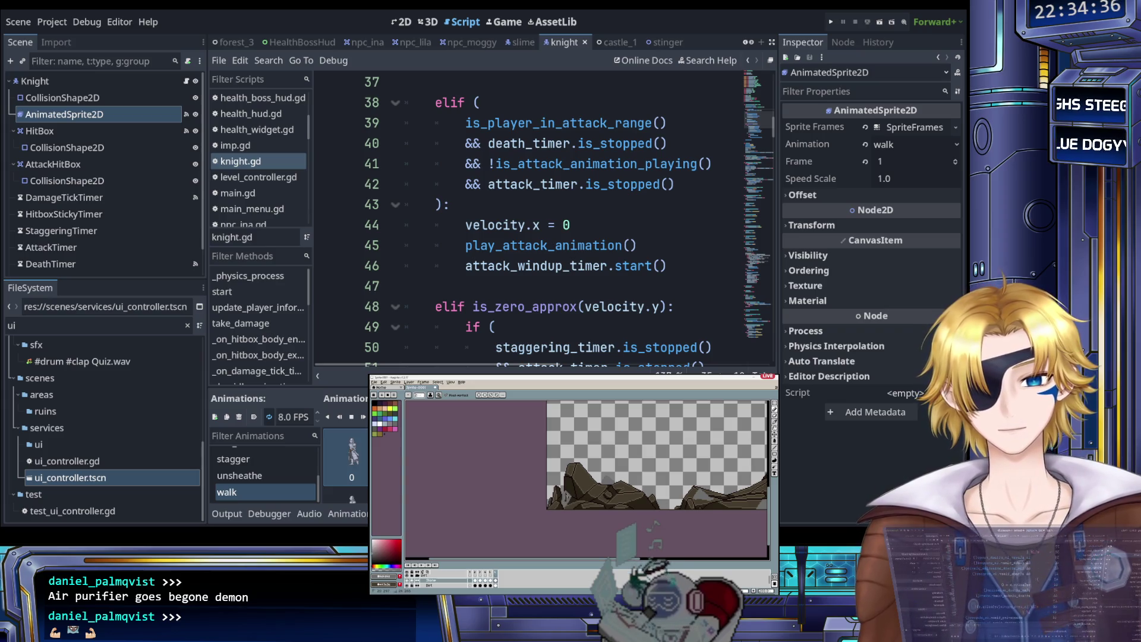
scroll(559, 504, up, 1)
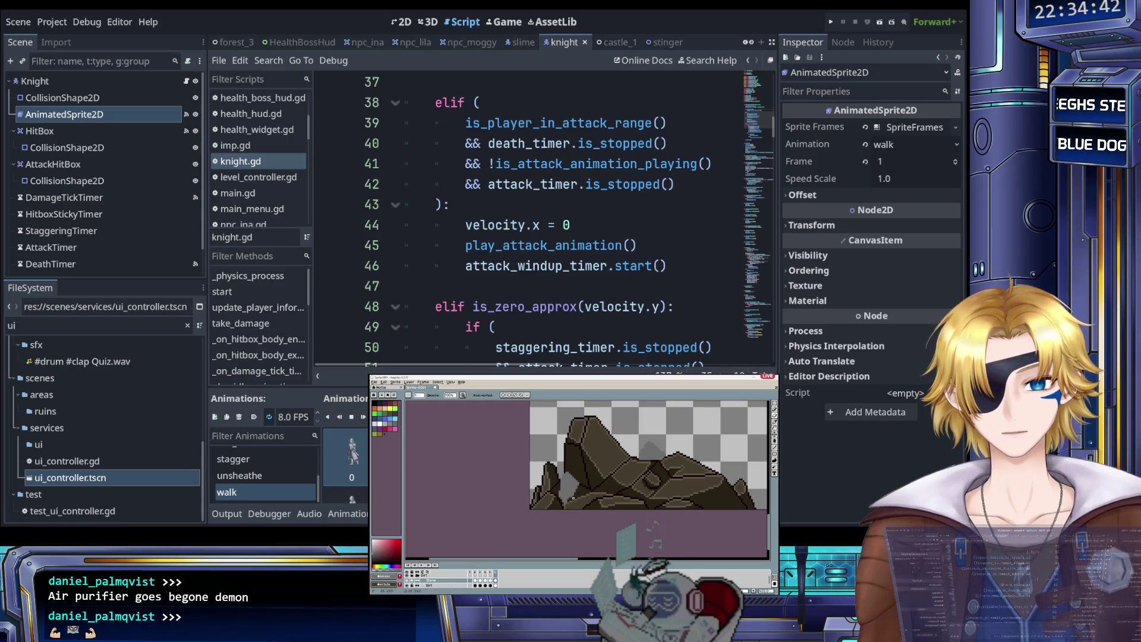
scroll(561, 506, down, 3)
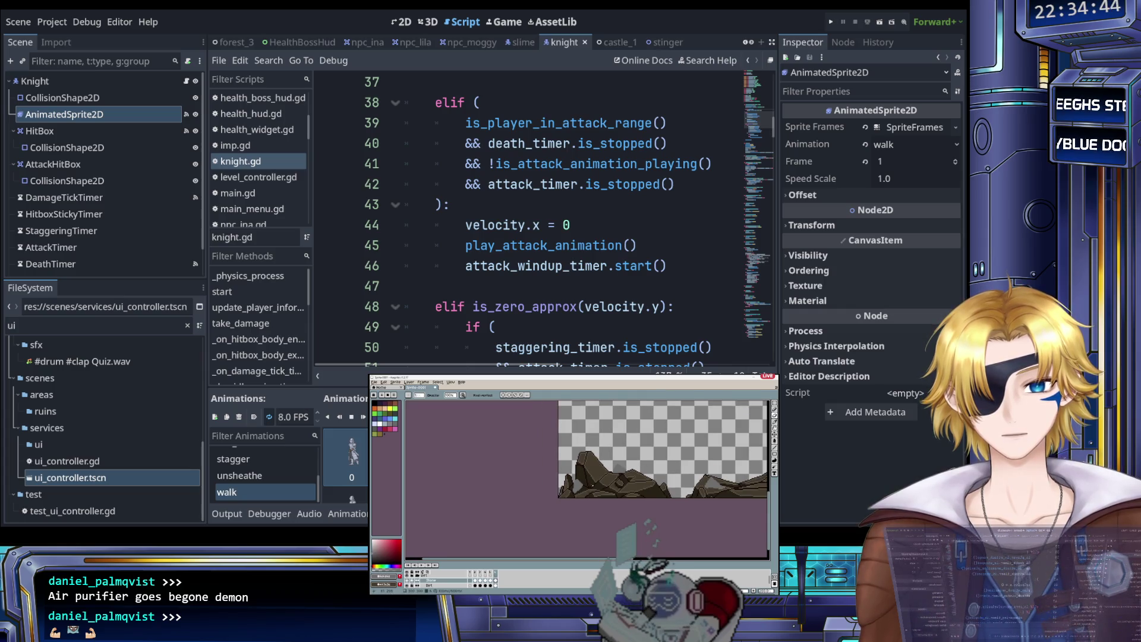
scroll(606, 487, up, 1)
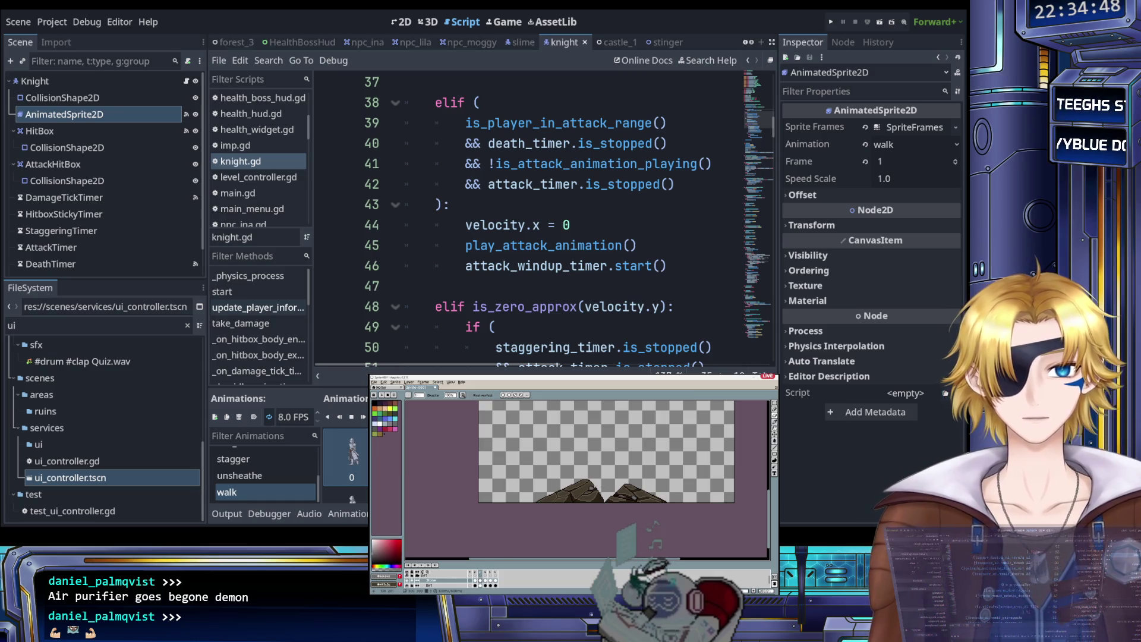
scroll(592, 486, up, 2)
scroll(585, 484, down, 2)
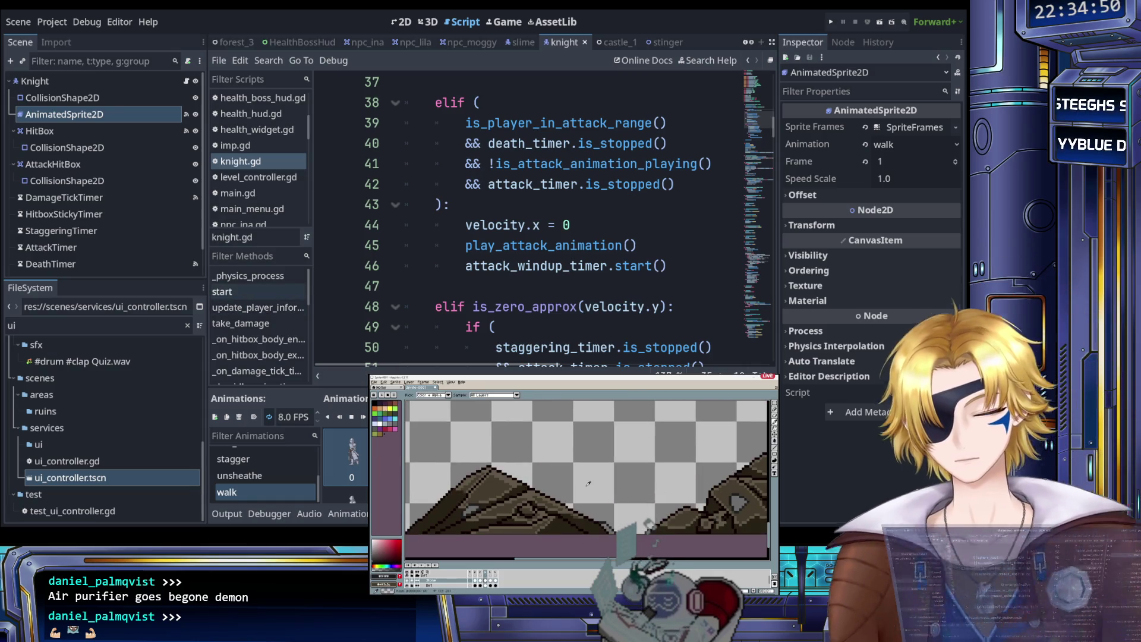
scroll(576, 490, up, 1)
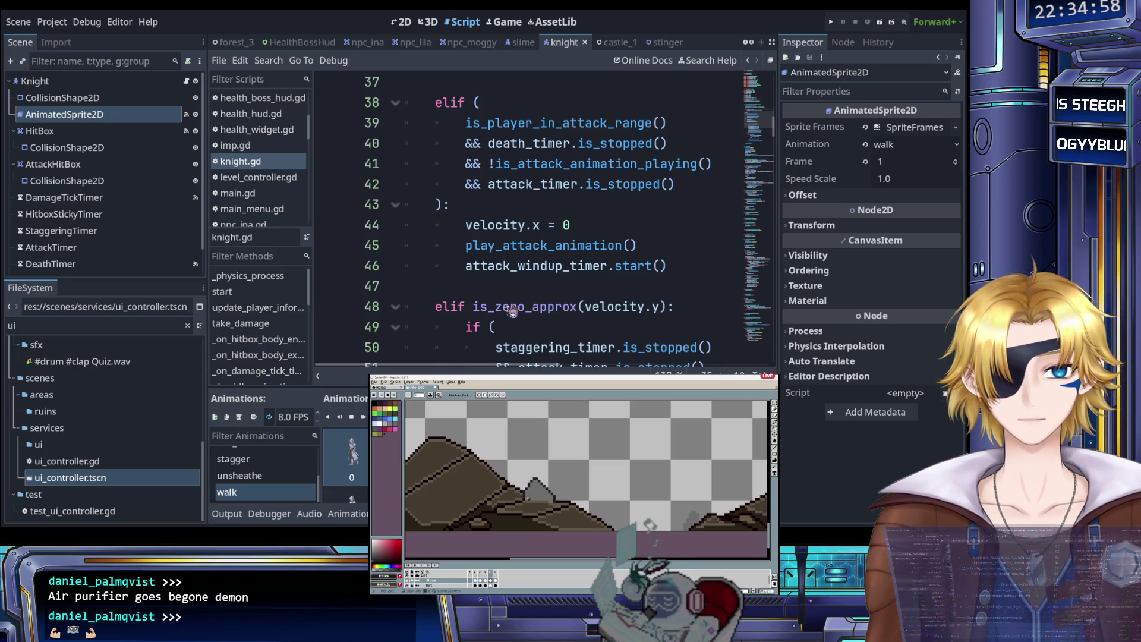
Step: Run the project from Godot and pick a level from the level-select menu
click(516, 265)
click(831, 21)
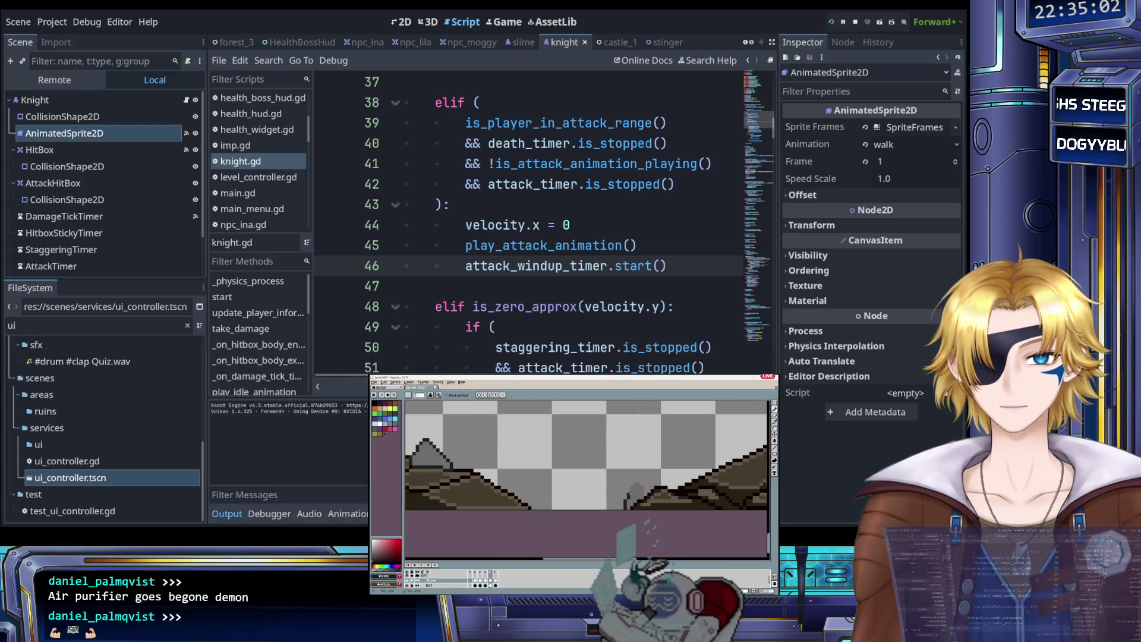
key(Return)
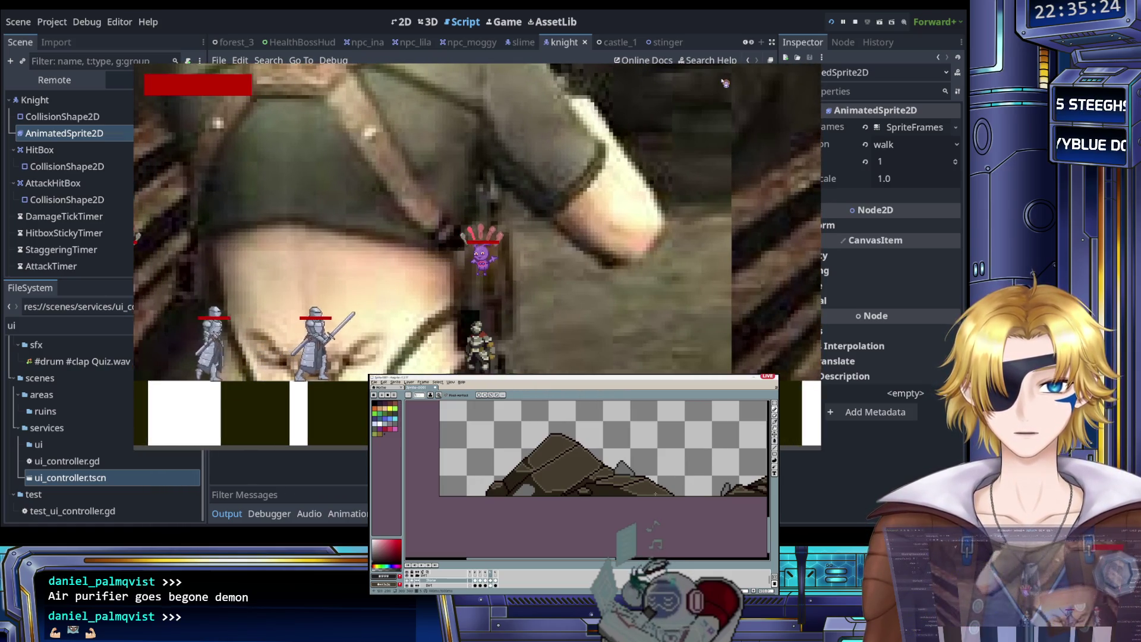
Step: Play the chosen level to the You Win! screen, then return to the knight script
scroll(587, 463, up, 3)
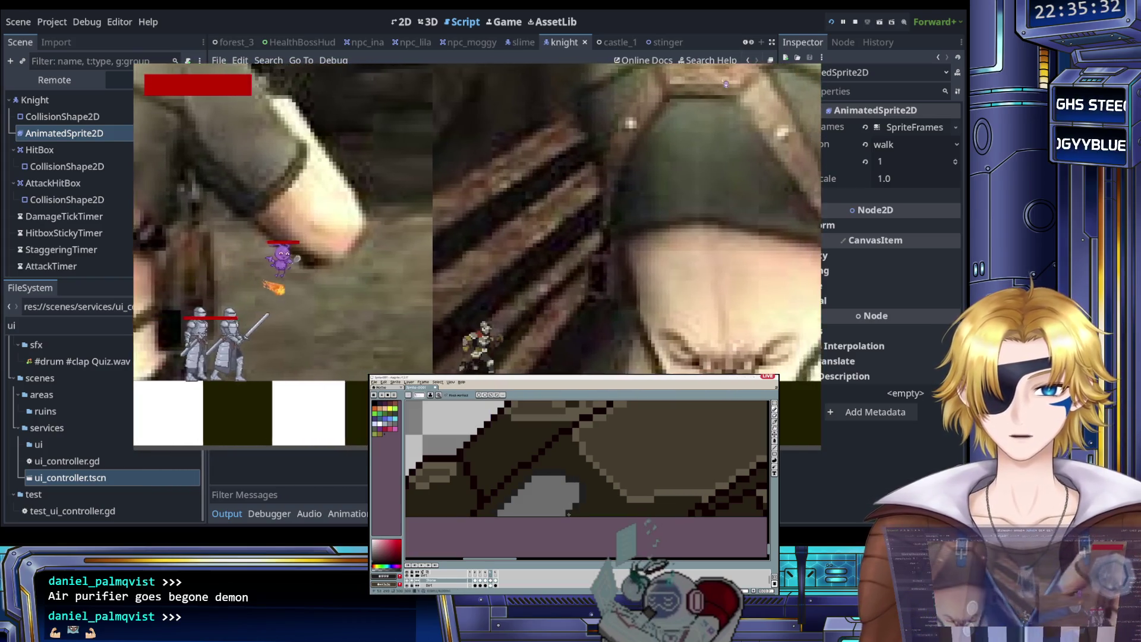
scroll(576, 499, down, 1)
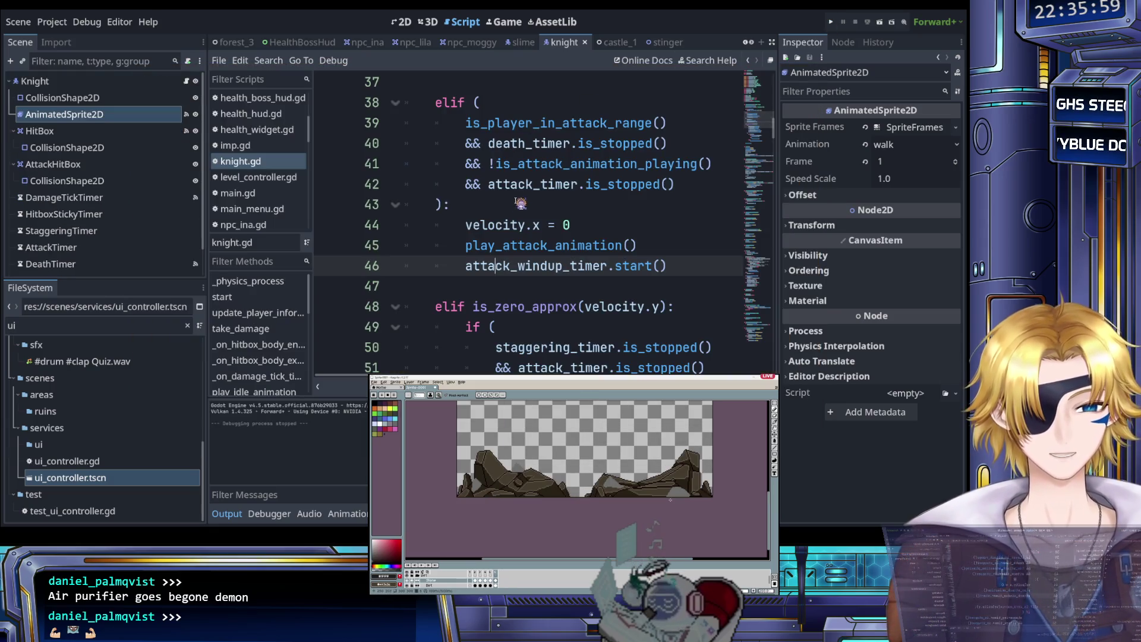
click(520, 204)
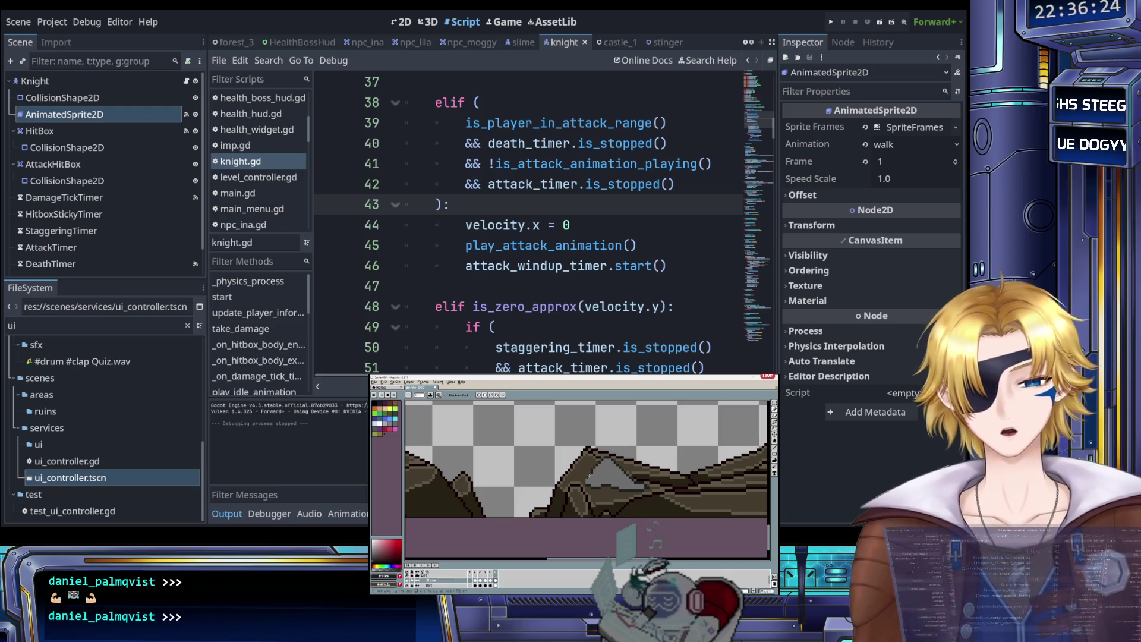
Step: Open slime.gd from the Scripts list and scroll through its code
click(465, 225)
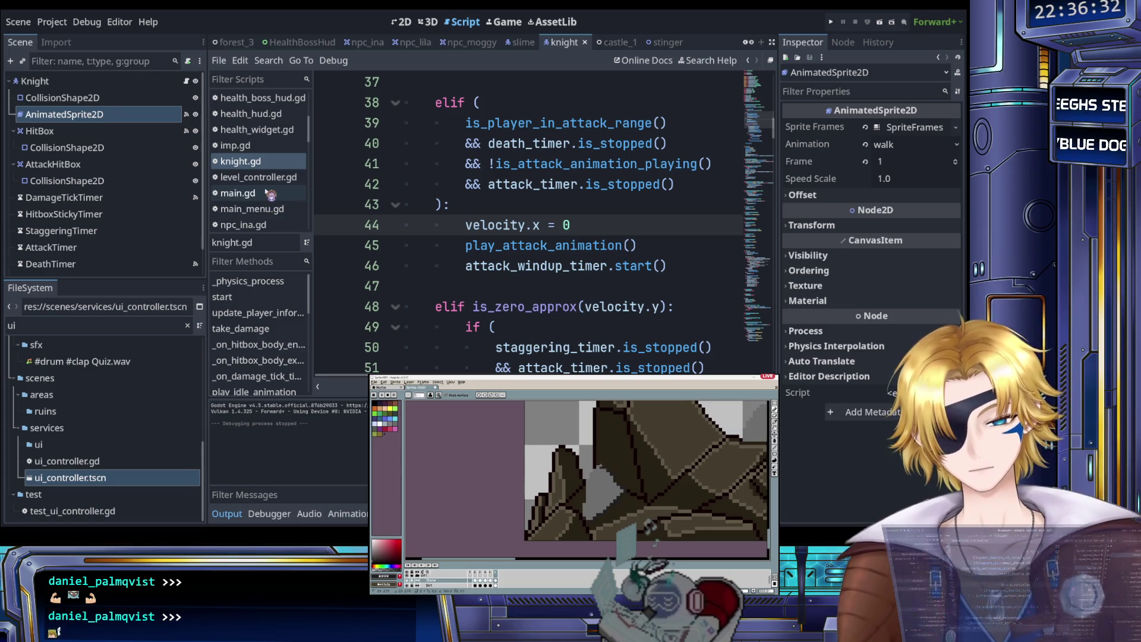
scroll(266, 205, down, 5)
scroll(265, 205, down, 4)
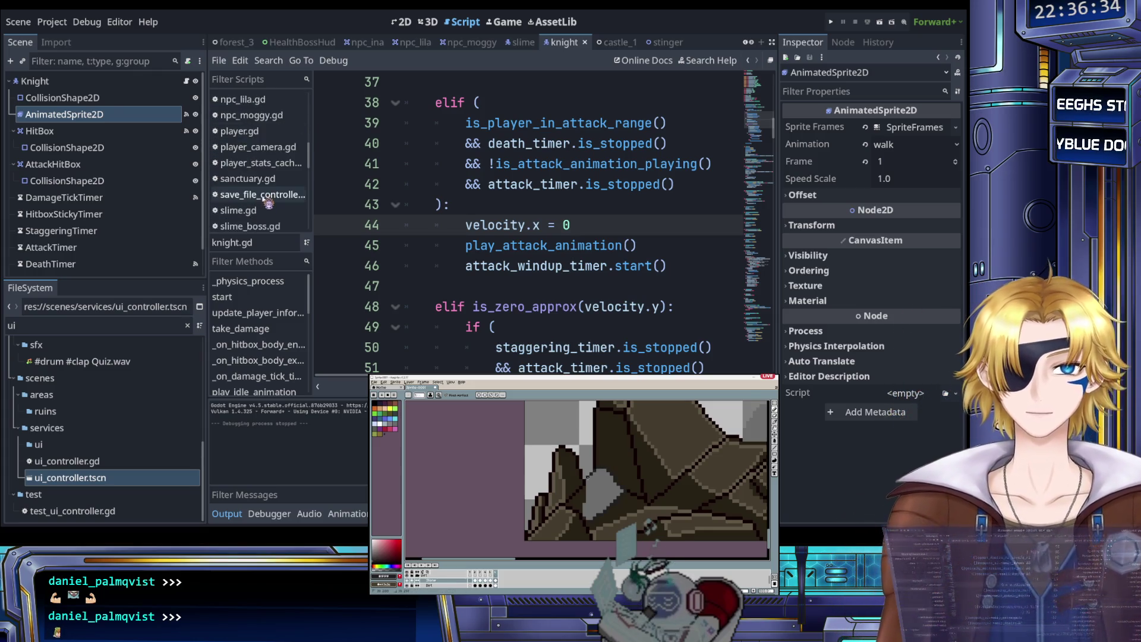
click(250, 158)
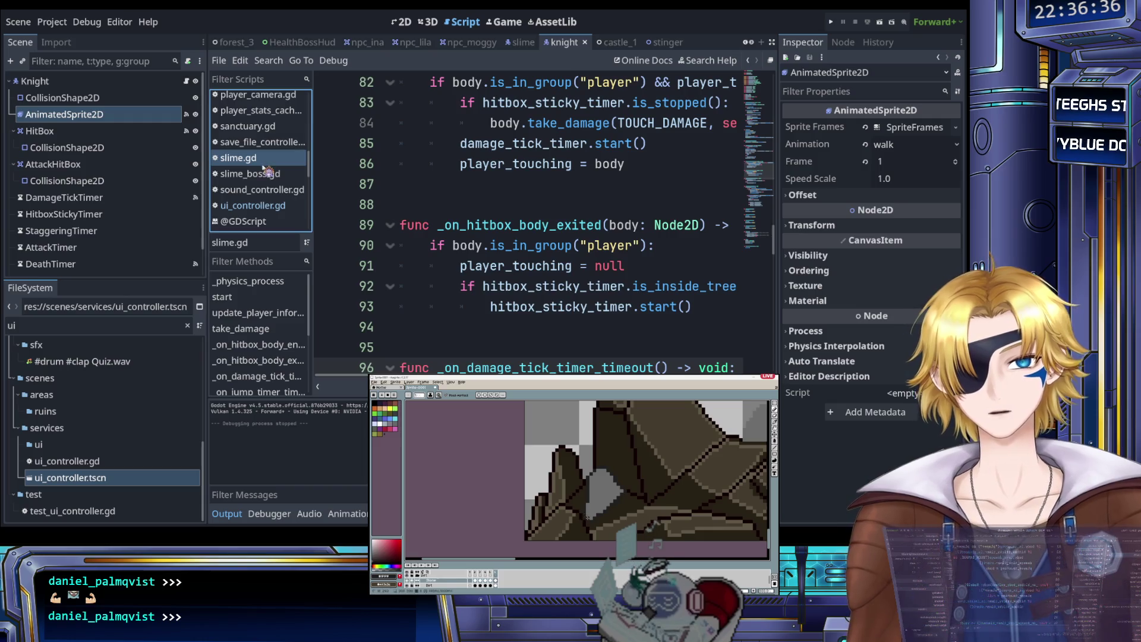
scroll(451, 202, up, 5)
scroll(451, 202, up, 4)
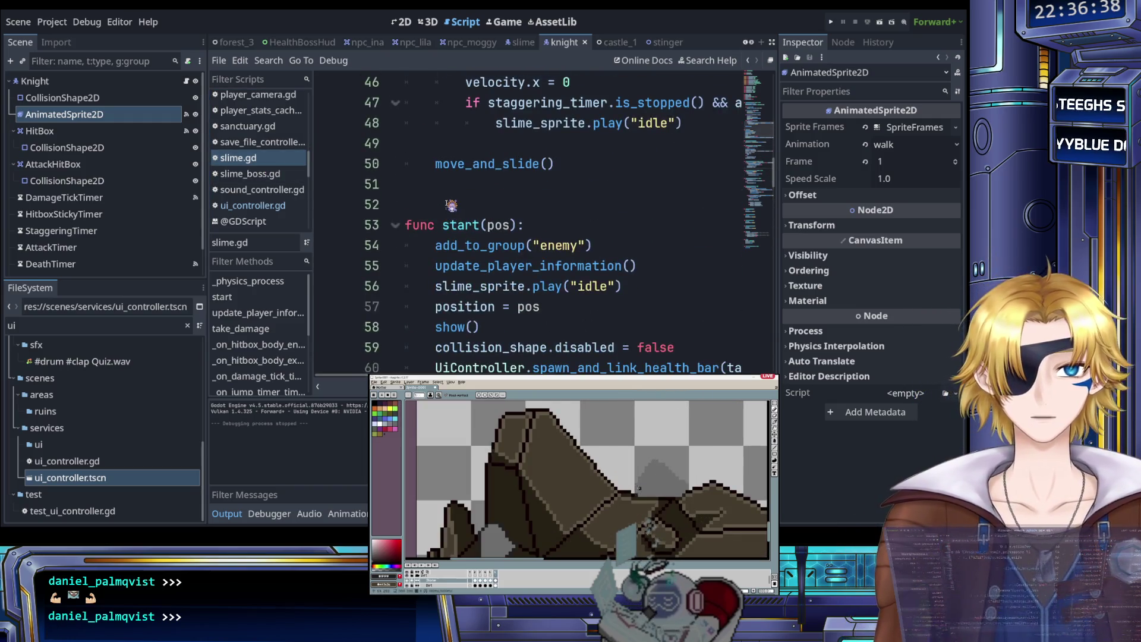
drag(435, 164, 737, 369)
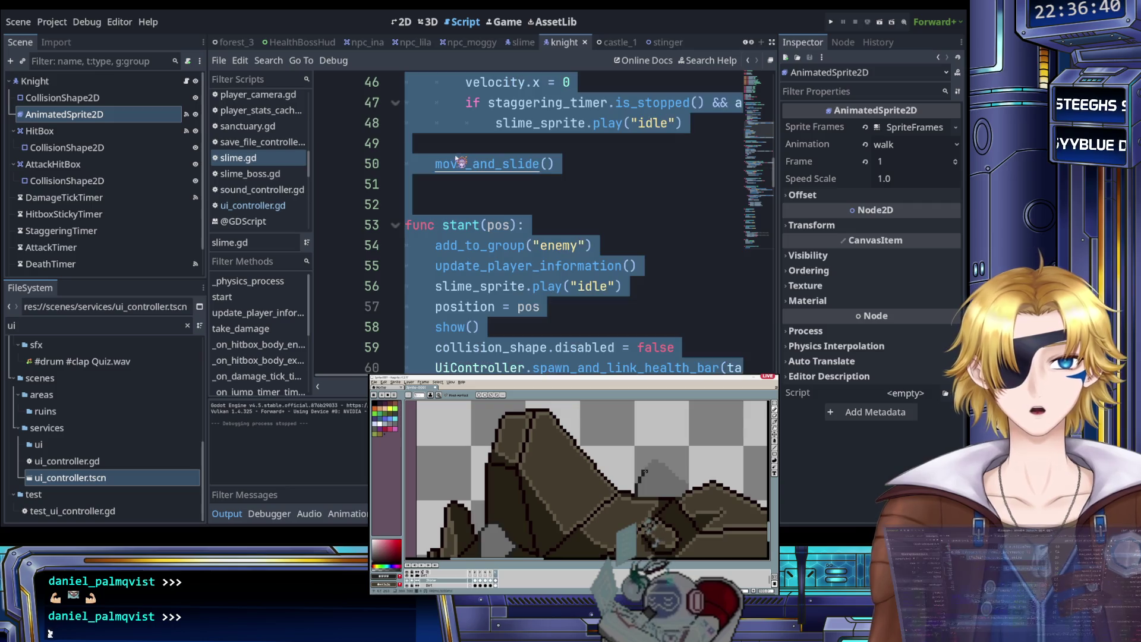
click(458, 170)
scroll(467, 174, up, 3)
scroll(468, 175, up, 8)
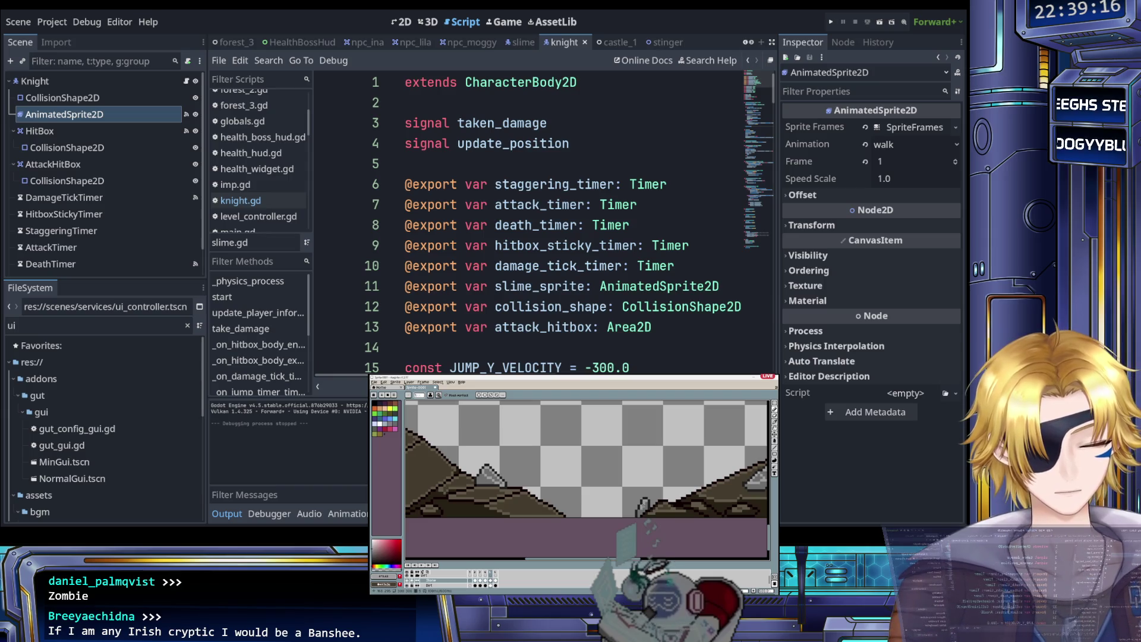
Step: Switch to another rock frame and paint a light grey highlight stroke on the rock
scroll(672, 541, down, 5)
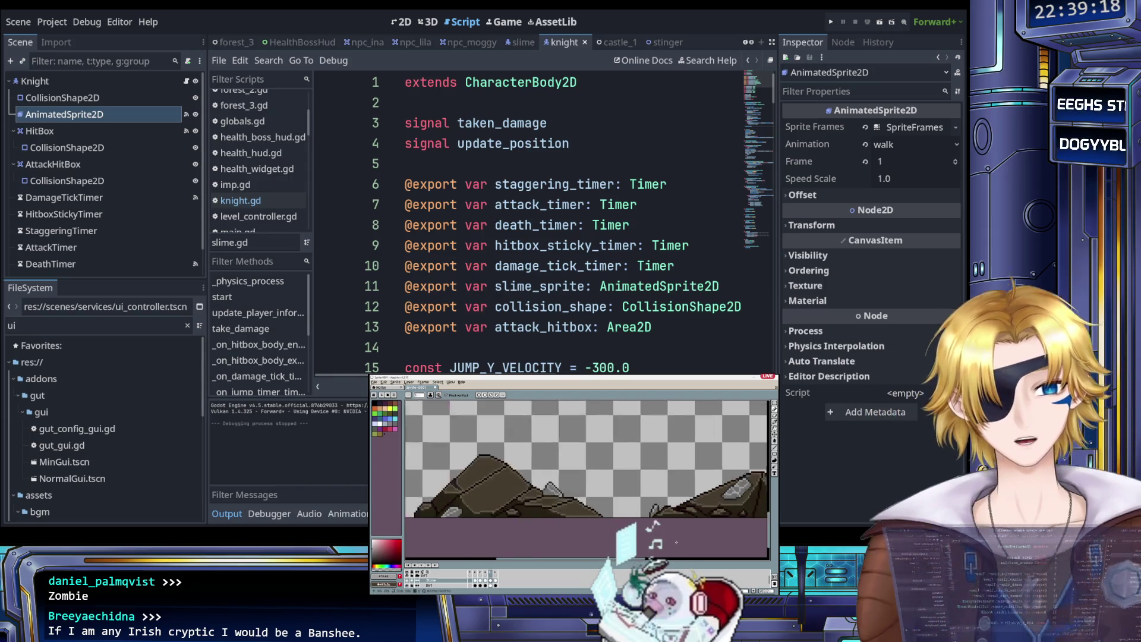
scroll(688, 523, up, 3)
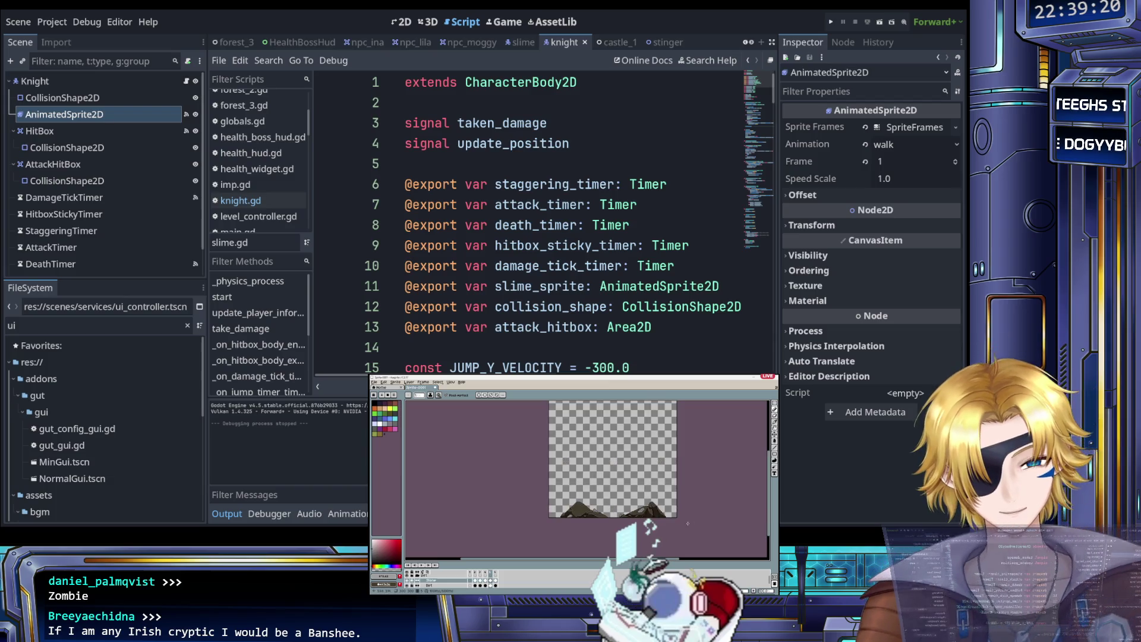
scroll(624, 512, up, 2)
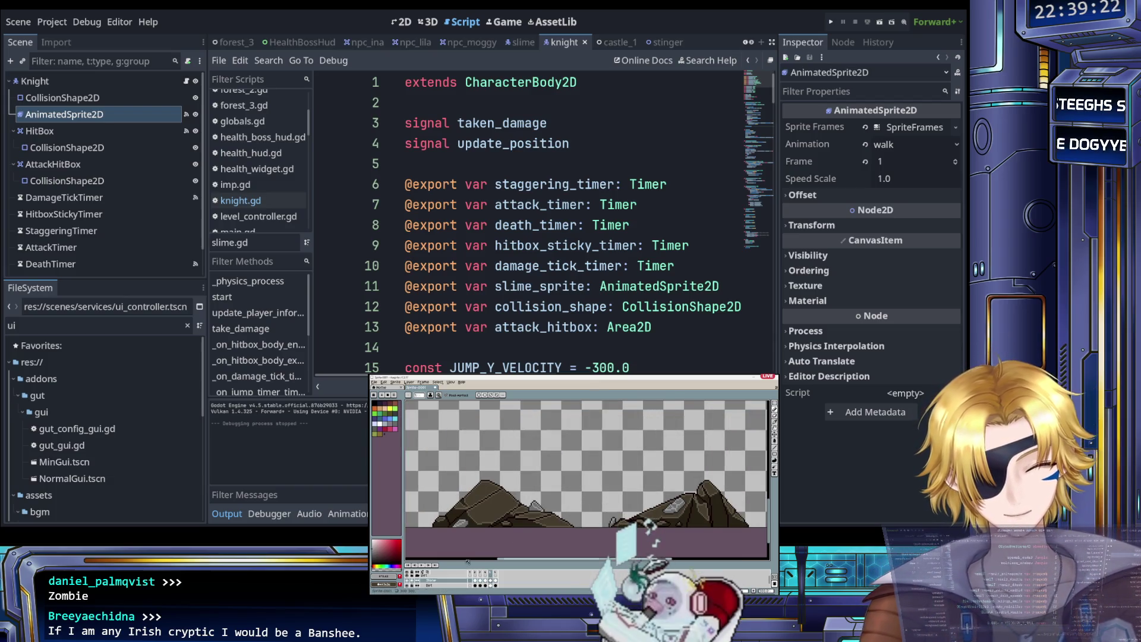
click(495, 580)
scroll(626, 499, up, 2)
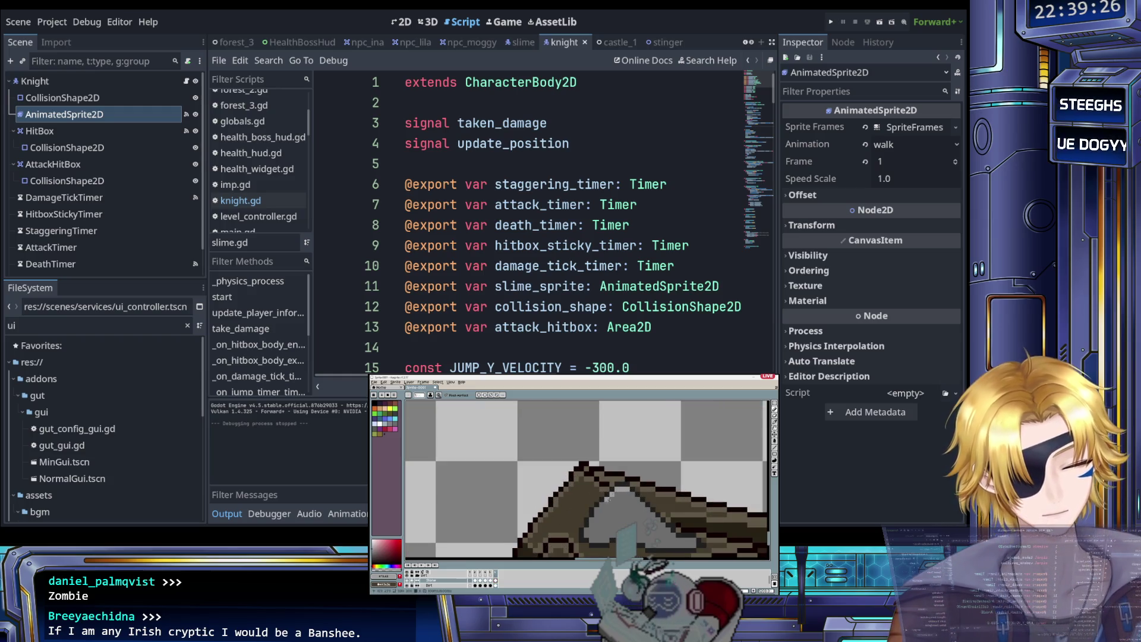
drag(601, 504, 643, 515)
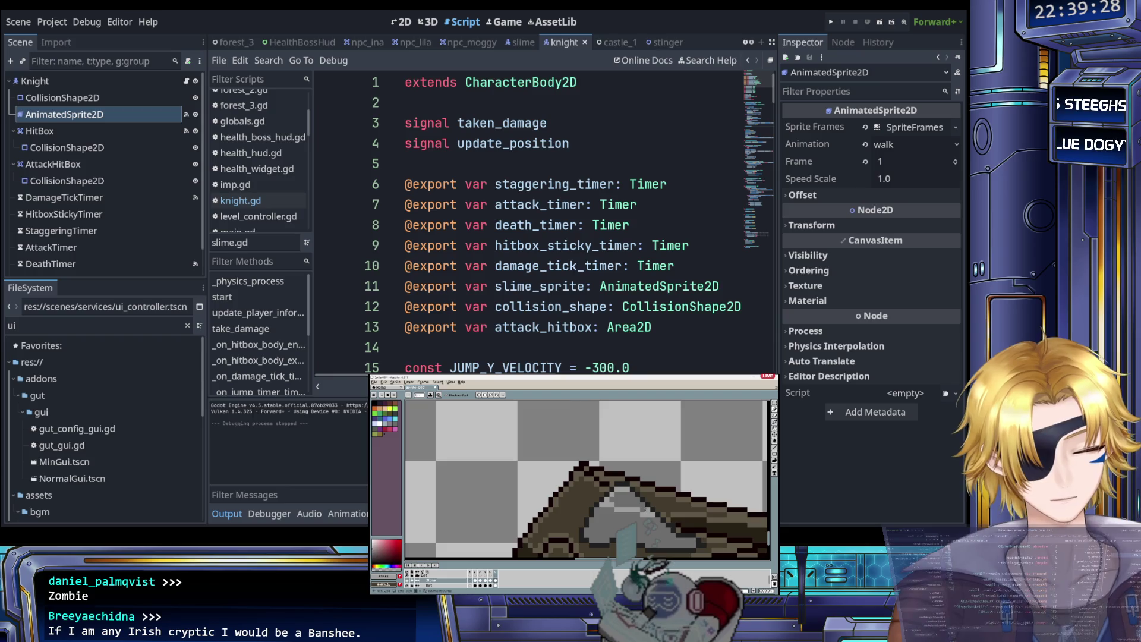
Step: Zoom and pan around the rock sprite to check the new highlight
scroll(630, 502, down, 2)
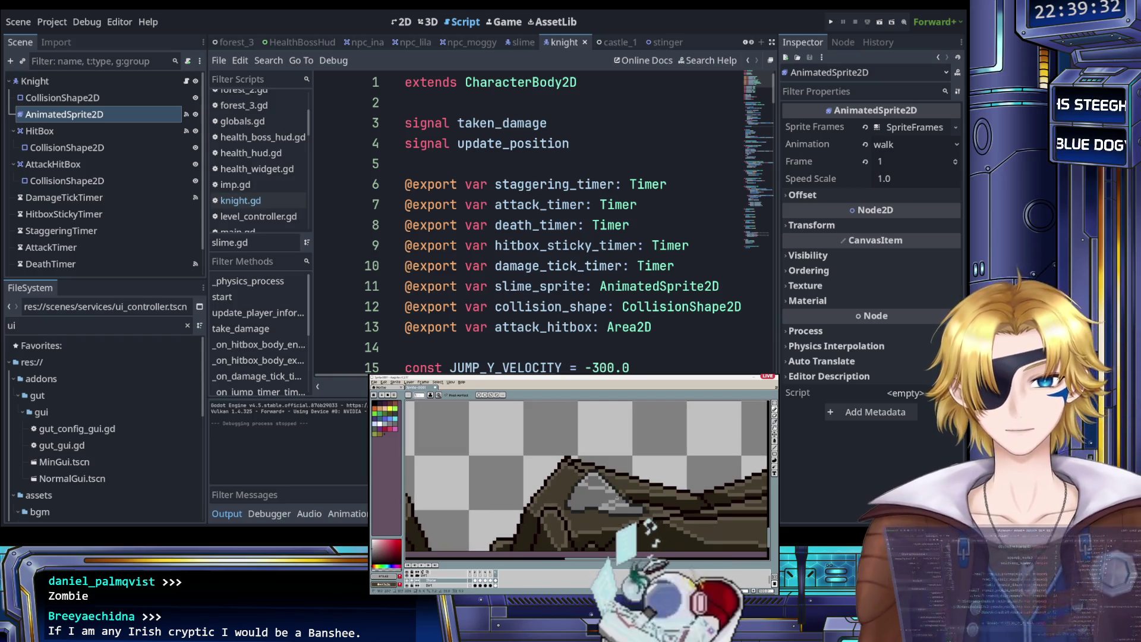
scroll(651, 519, down, 3)
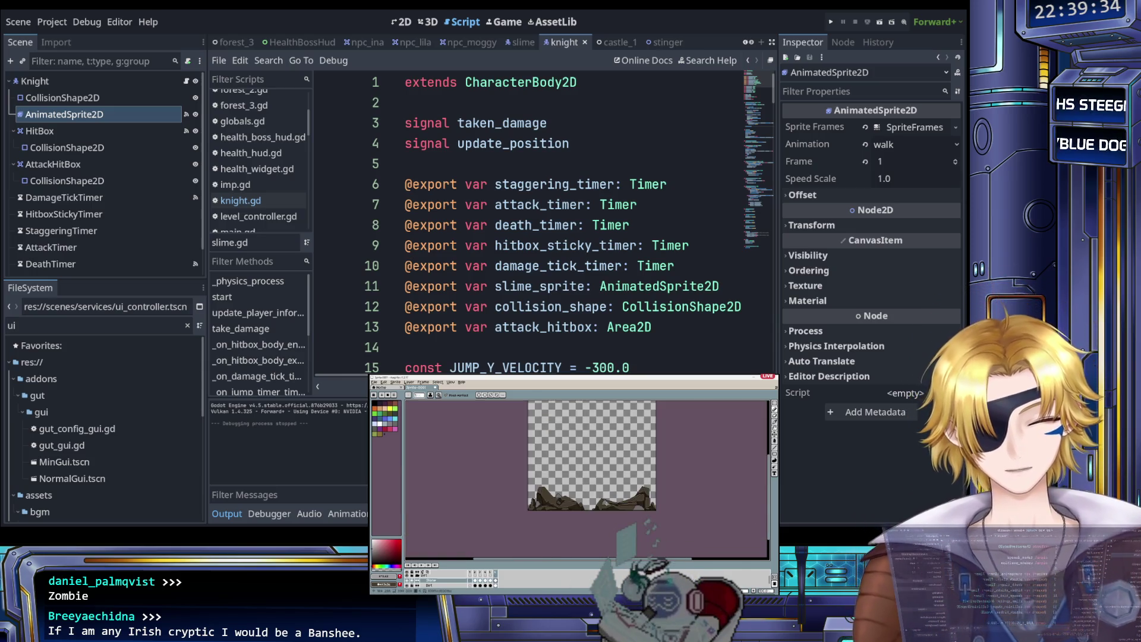
scroll(648, 523, up, 3)
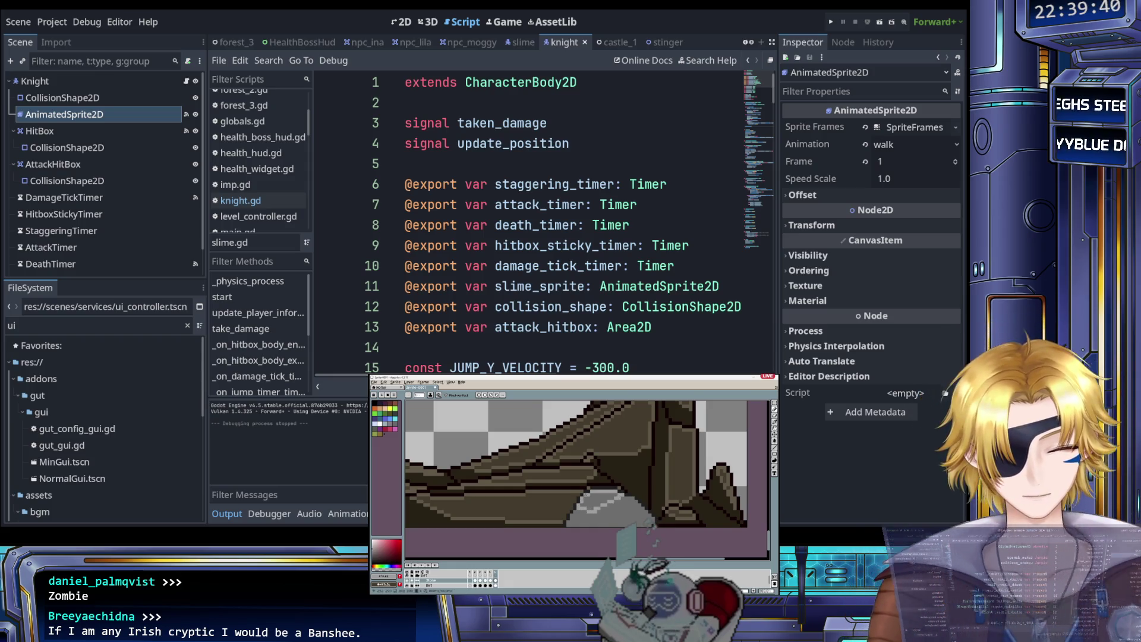
scroll(582, 502, down, 2)
drag(582, 502, 597, 504)
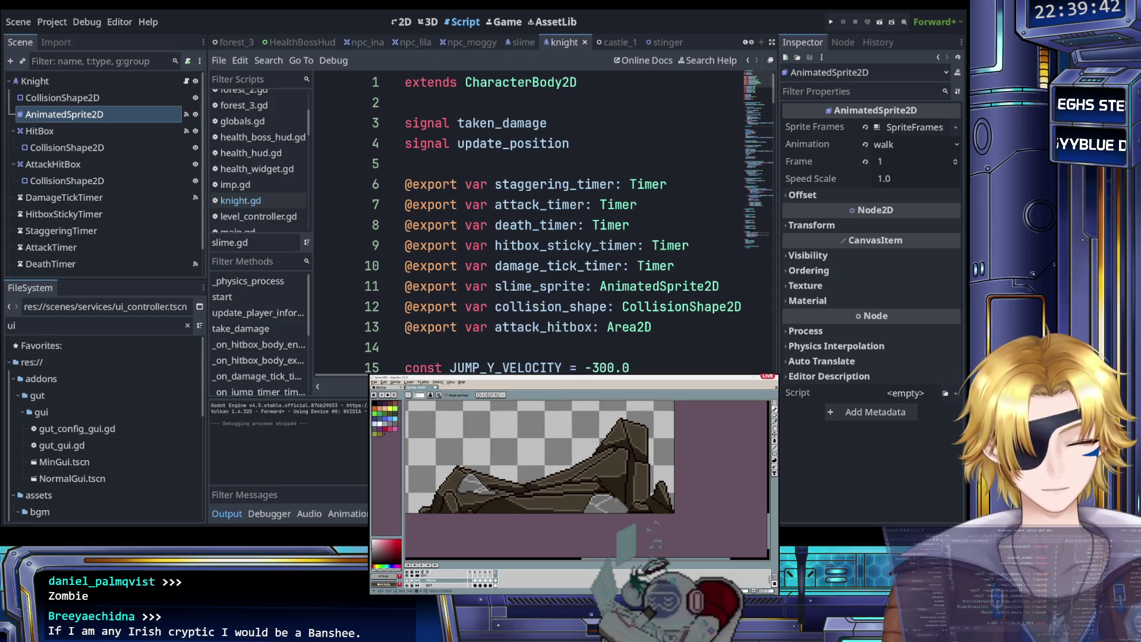
scroll(598, 511, up, 2)
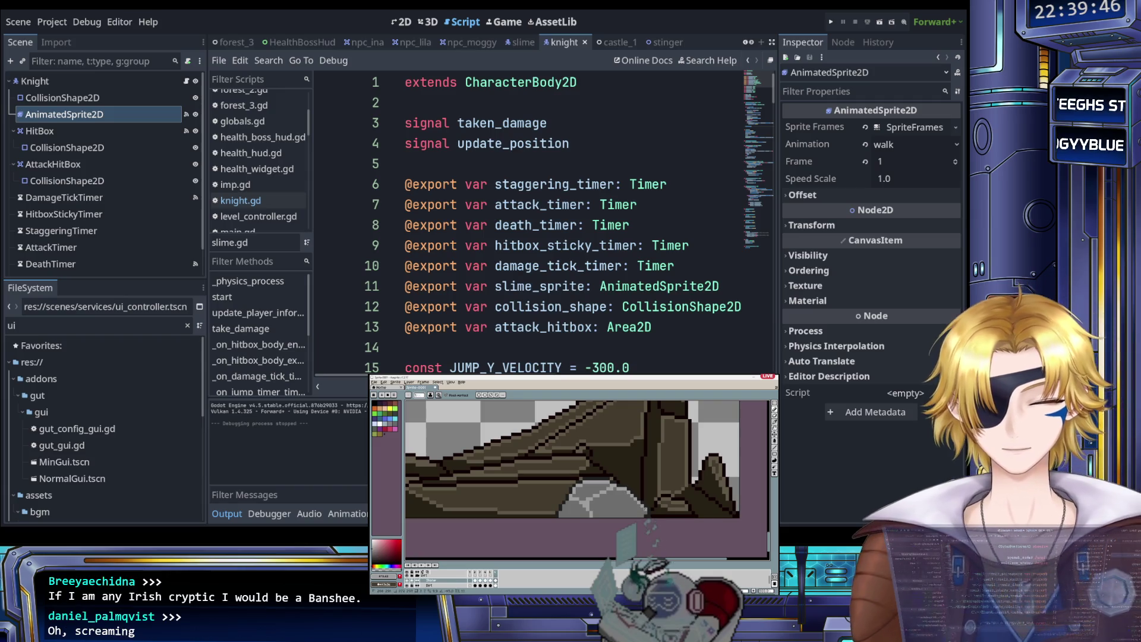
scroll(642, 508, down, 3)
scroll(596, 479, up, 3)
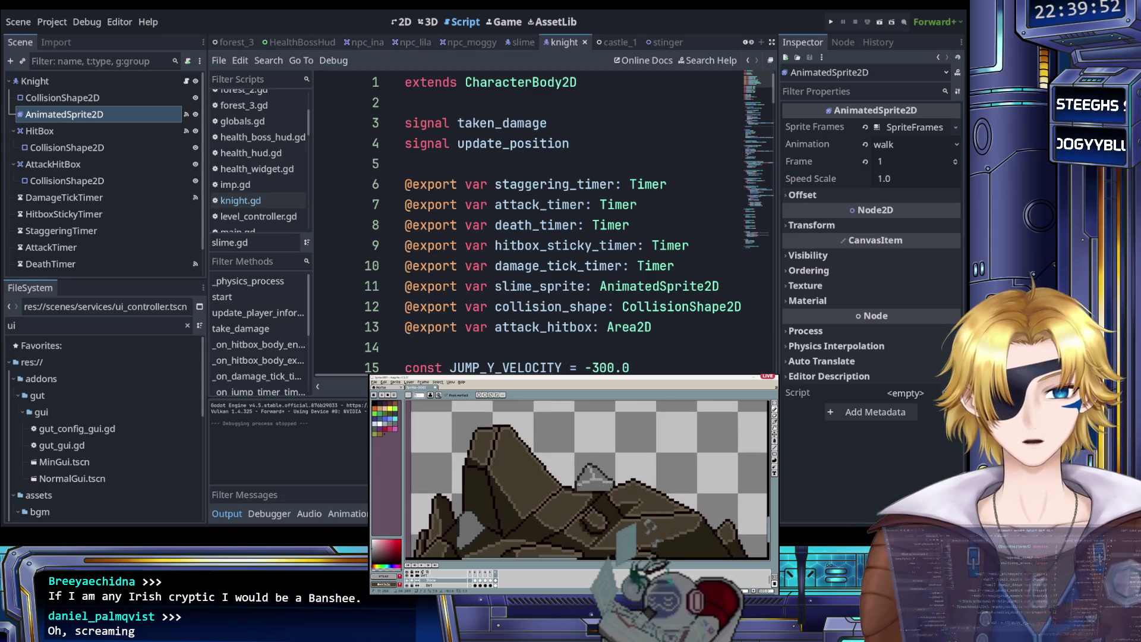
scroll(579, 484, down, 3)
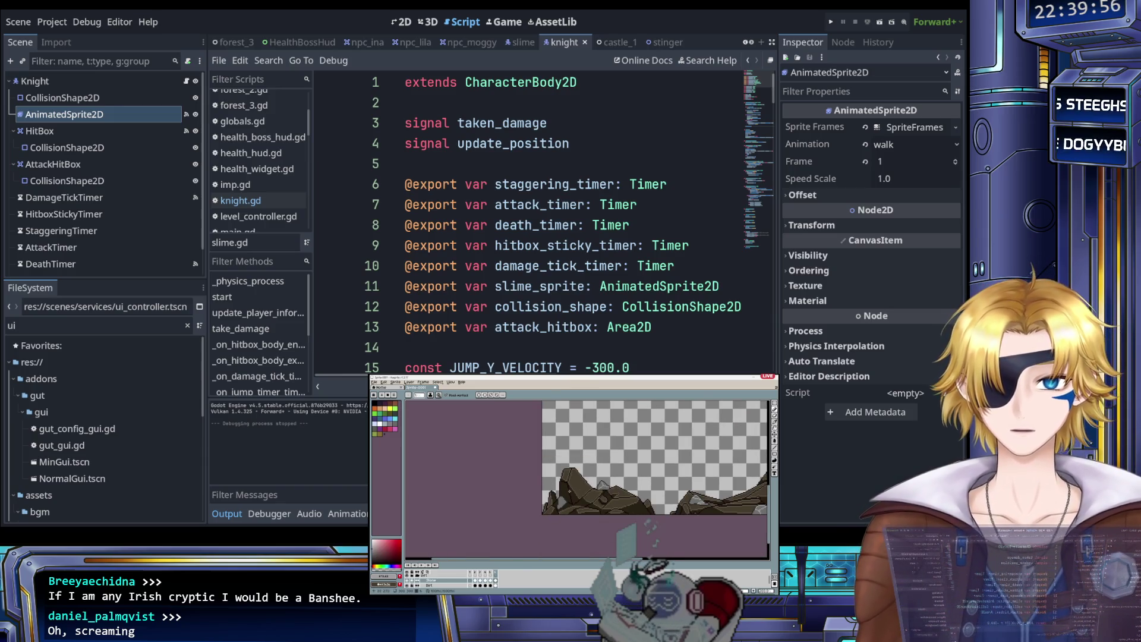
Step: Paint lighter grey highlight and shading pixels onto the rocks
scroll(569, 503, up, 5)
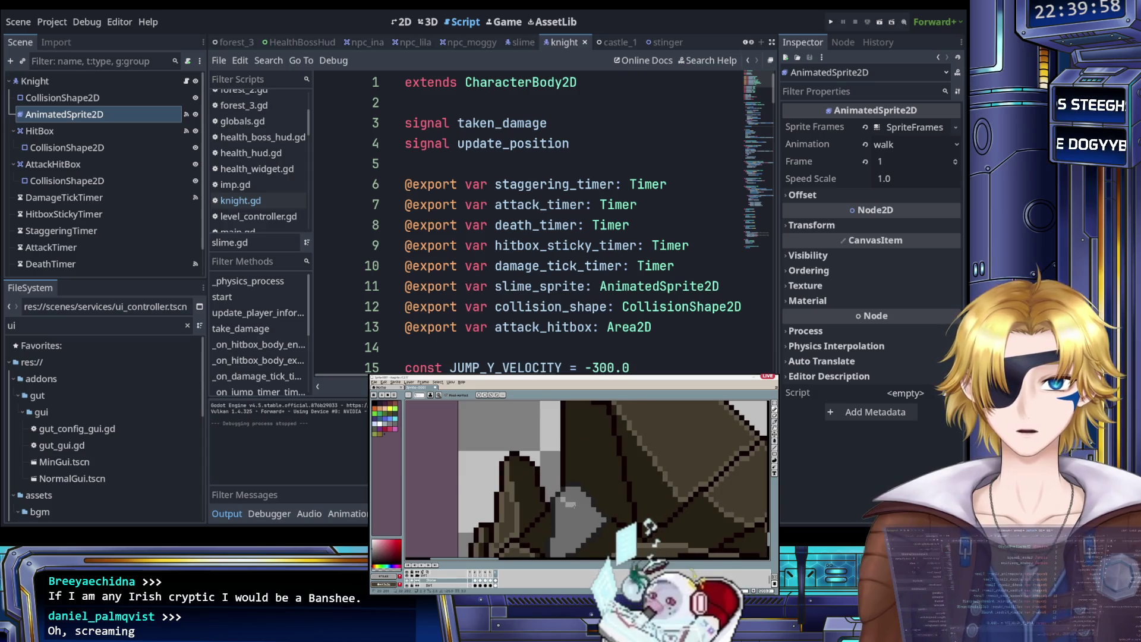
drag(582, 503, 576, 537)
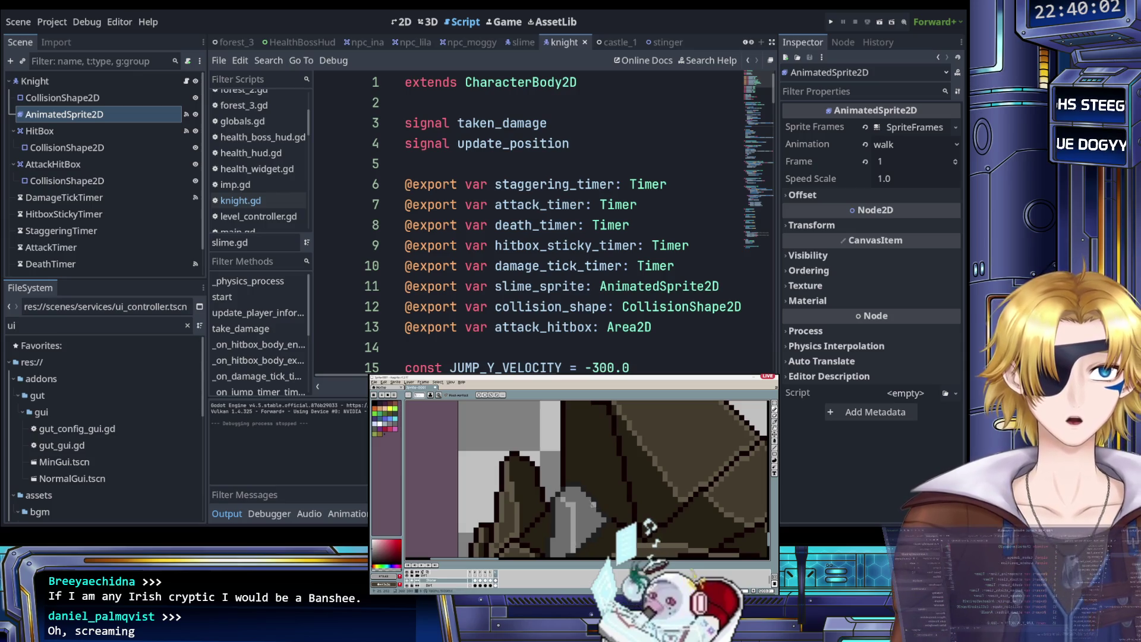
scroll(583, 498, down, 2)
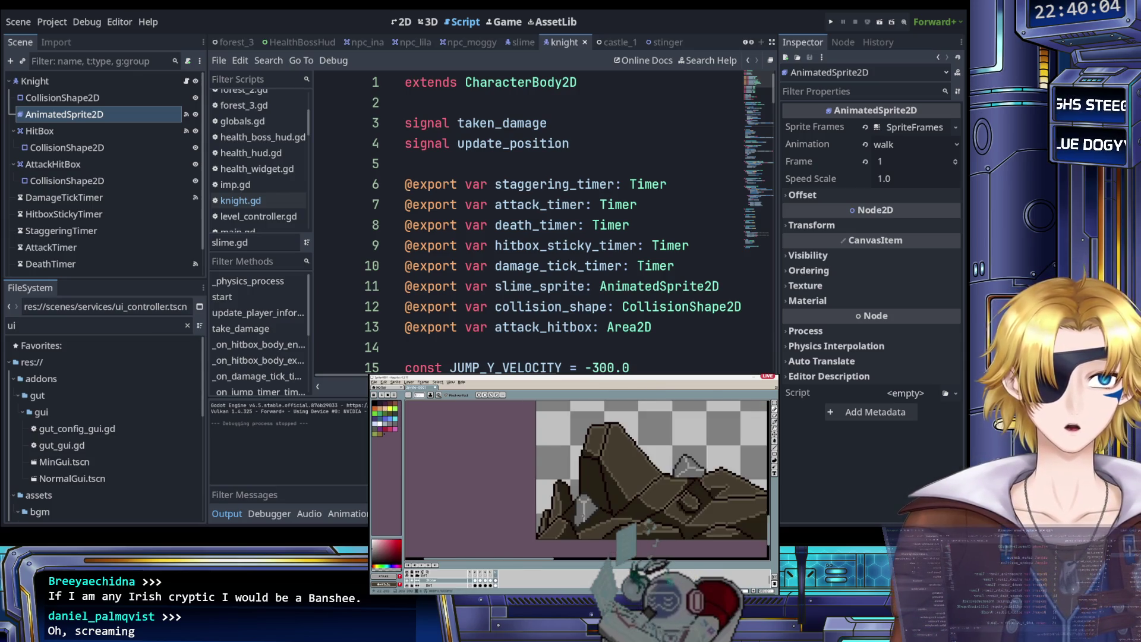
scroll(593, 501, up, 3)
mouse_move(595, 457)
mouse_down()
mouse_move(585, 481)
mouse_move(563, 465)
mouse_move(591, 448)
mouse_up()
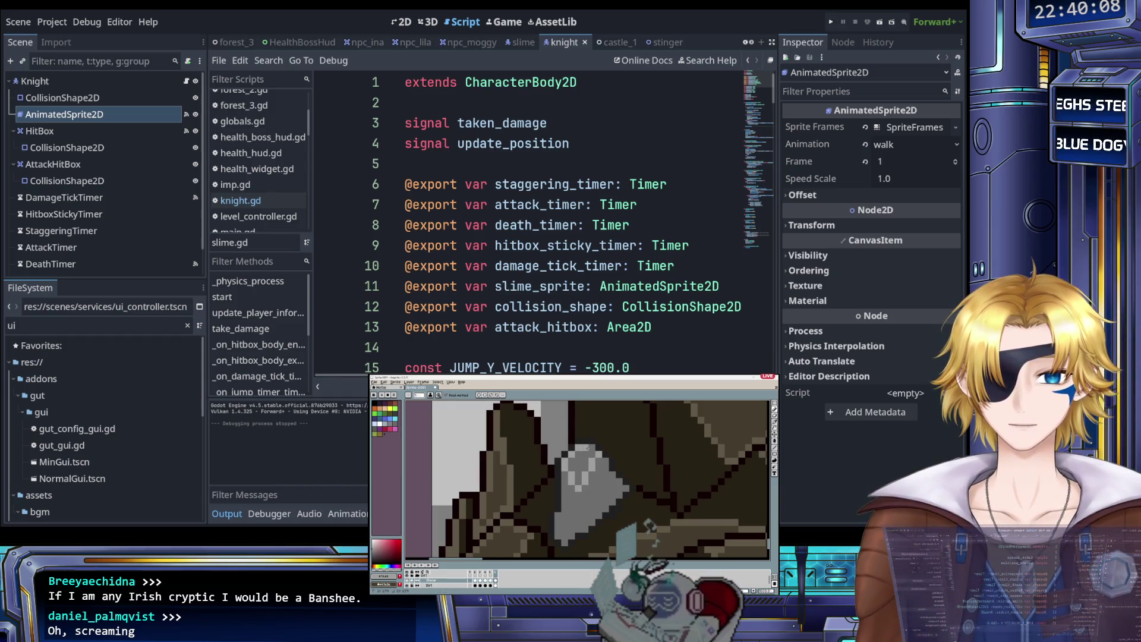
Step: Zoom around the tile and add rock pixels along the sprite's bottom edge
scroll(594, 505, down, 3)
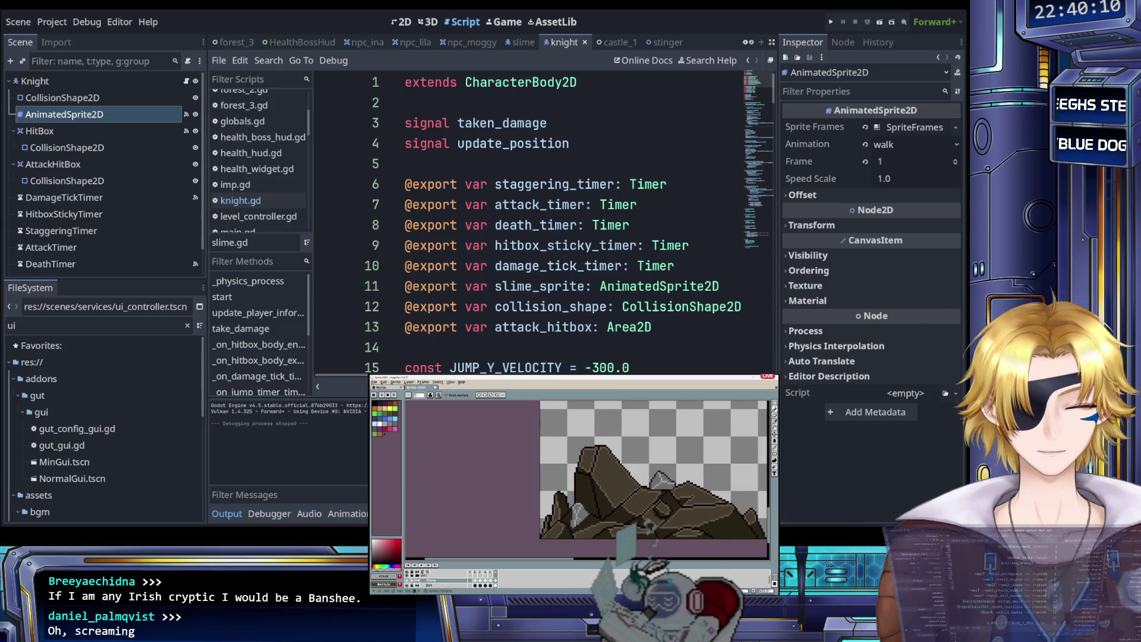
scroll(649, 524, up, 1)
scroll(649, 524, up, 2)
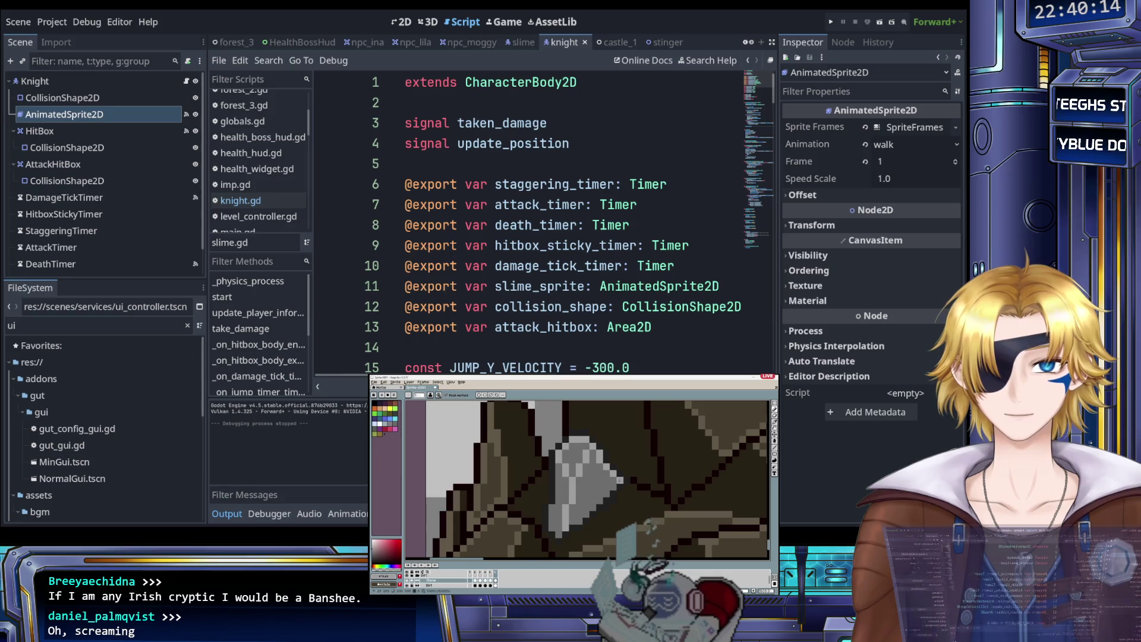
scroll(621, 481, down, 1)
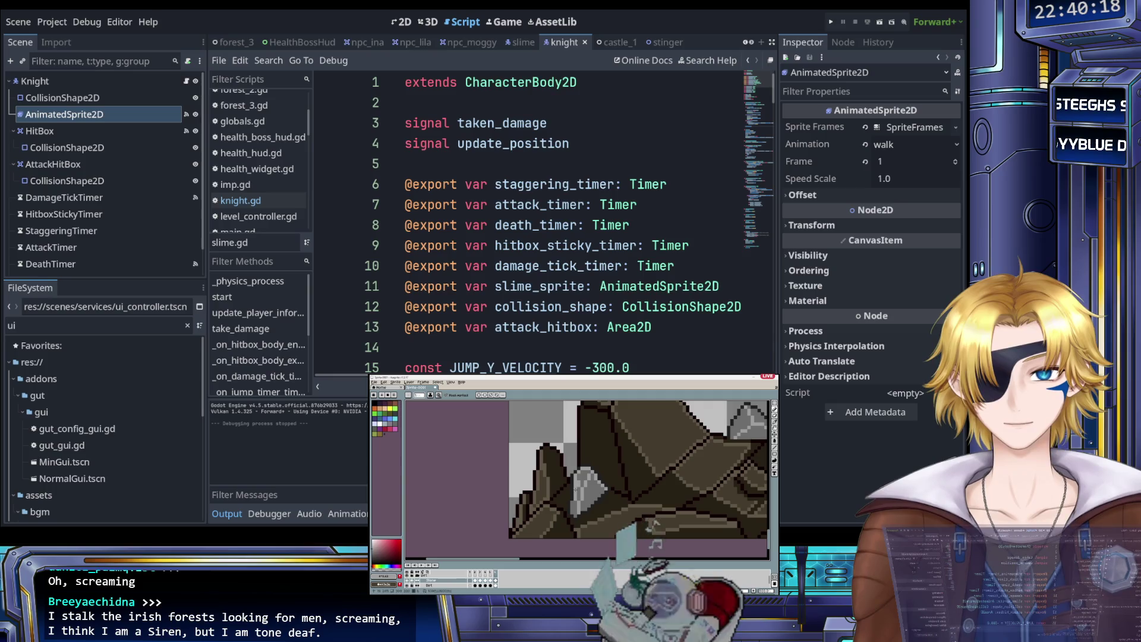
scroll(599, 506, down, 2)
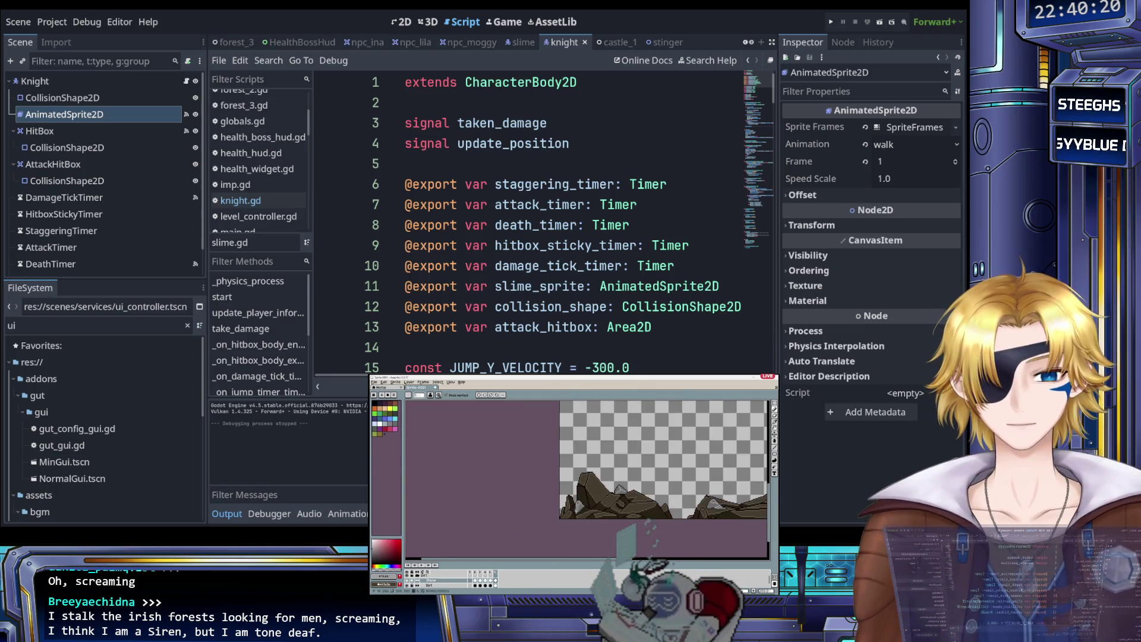
scroll(599, 507, up, 6)
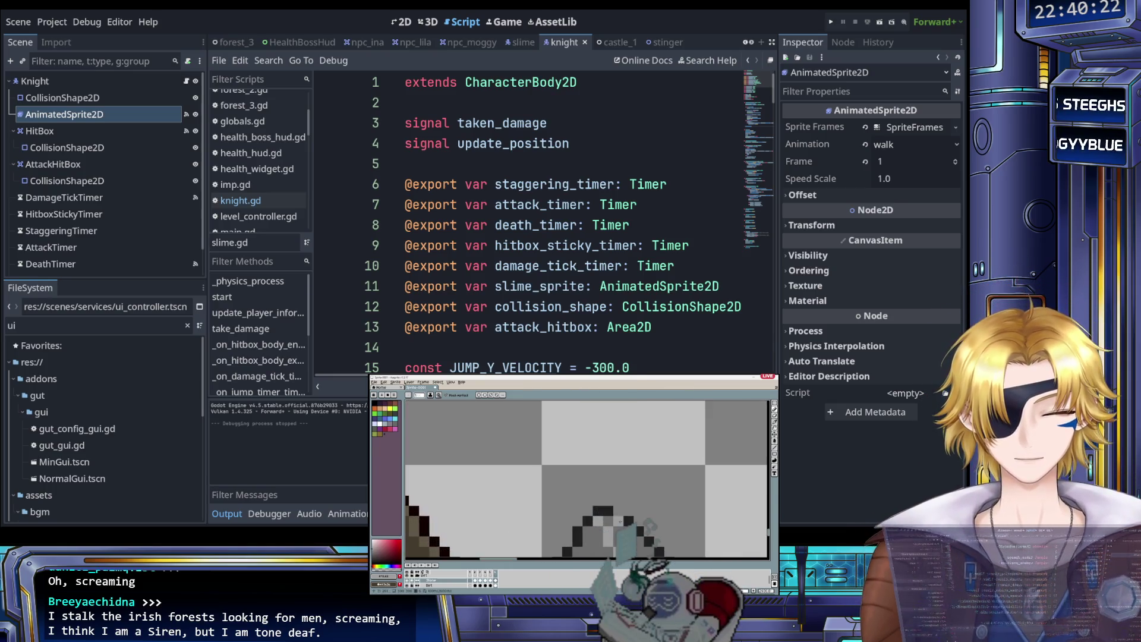
scroll(598, 497, down, 1)
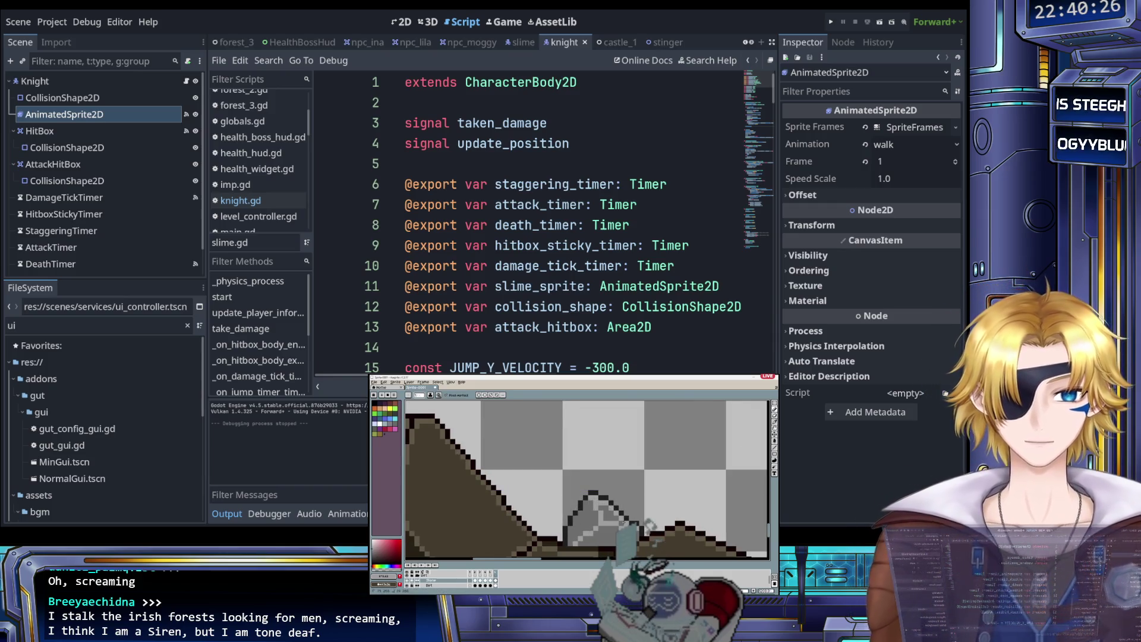
scroll(569, 486, down, 2)
scroll(570, 486, up, 2)
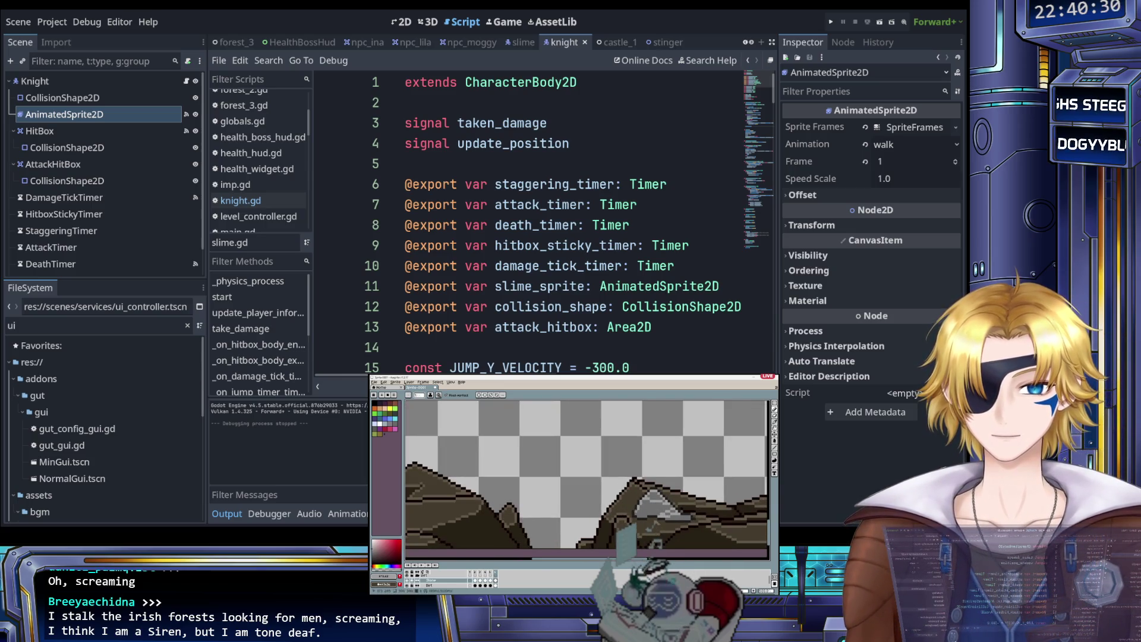
scroll(622, 509, down, 2)
scroll(622, 509, up, 2)
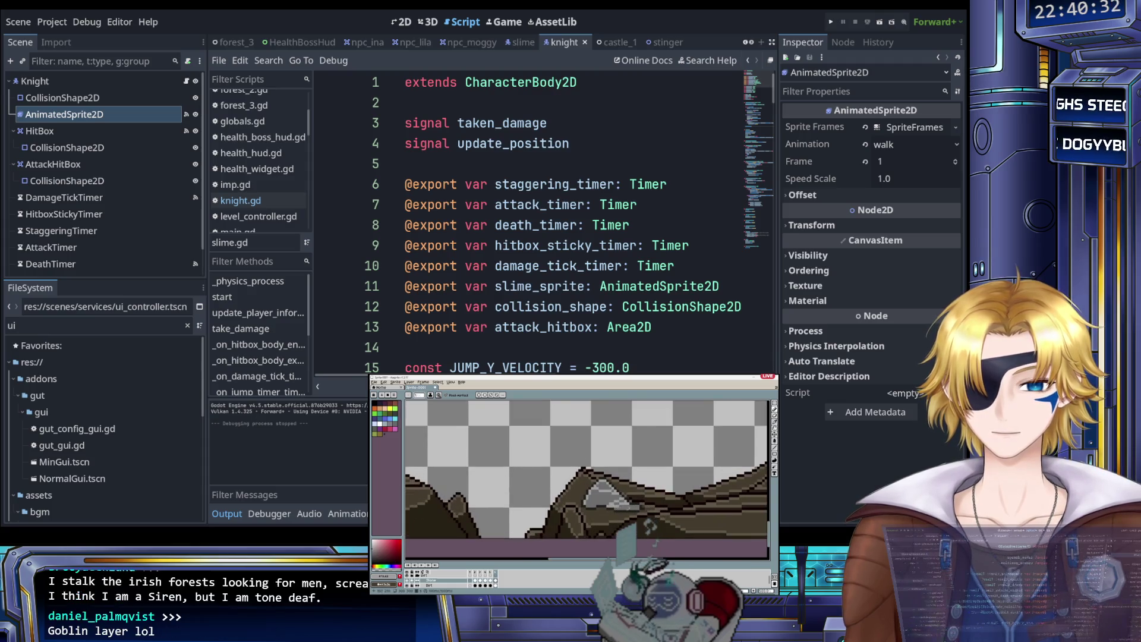
scroll(587, 471, down, 2)
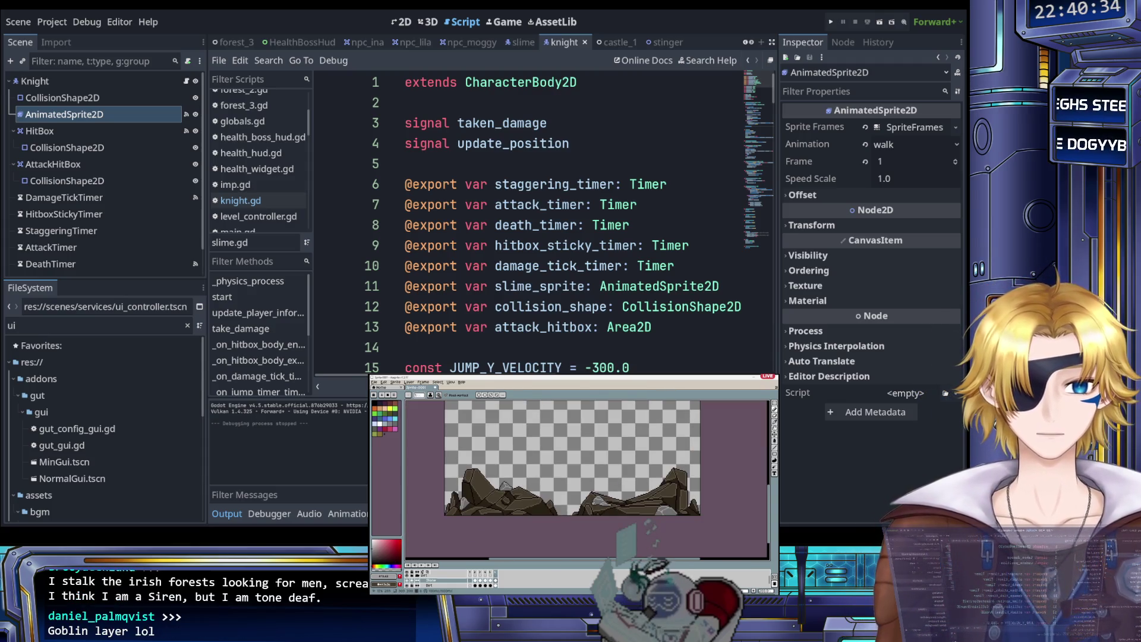
scroll(678, 511, up, 2)
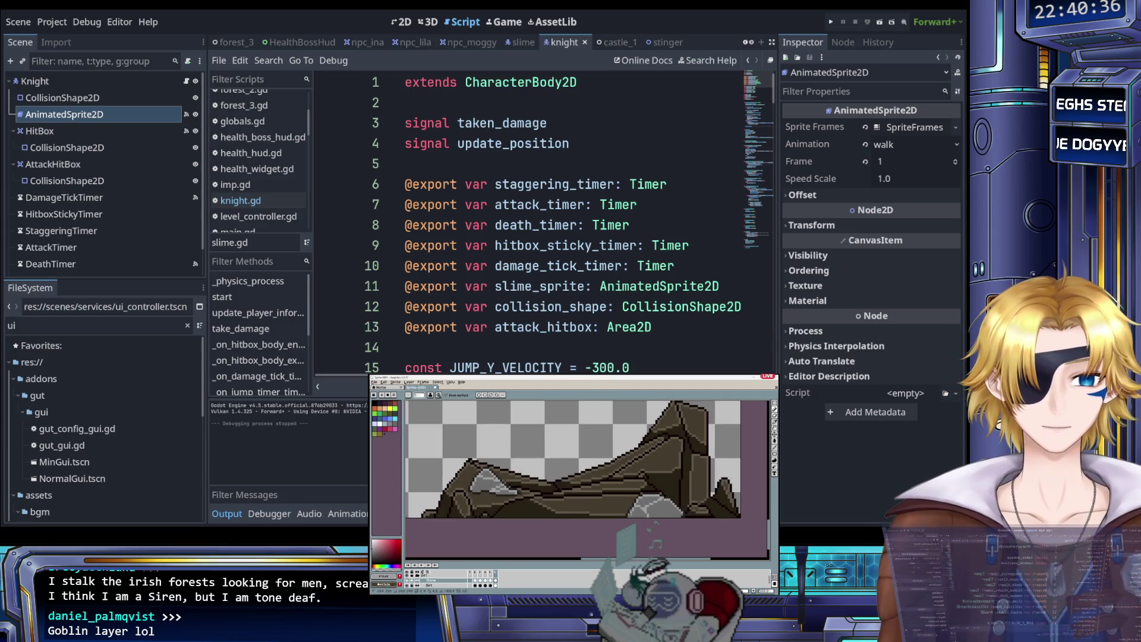
scroll(573, 458, down, 2)
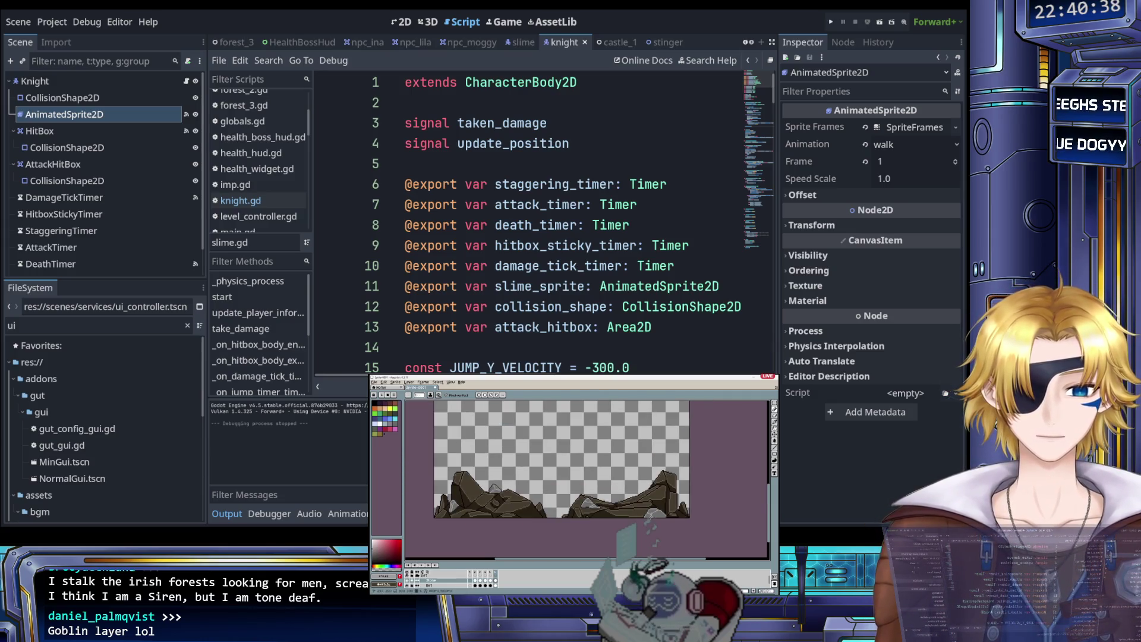
scroll(605, 459, down, 1)
scroll(553, 506, up, 1)
scroll(612, 488, down, 3)
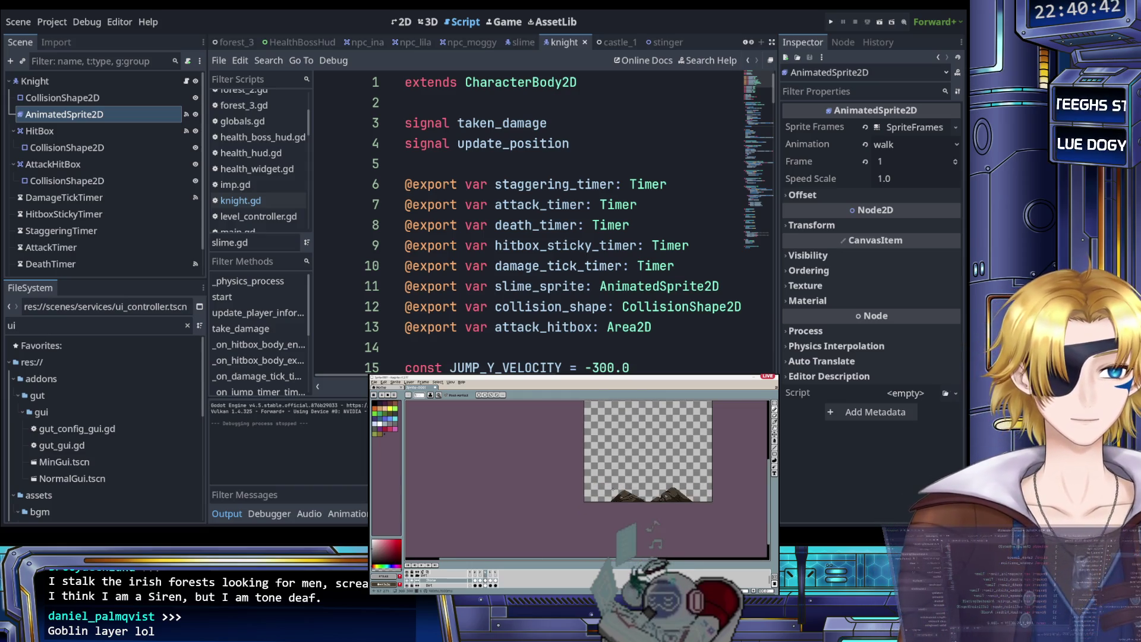
key(ctrl+z)
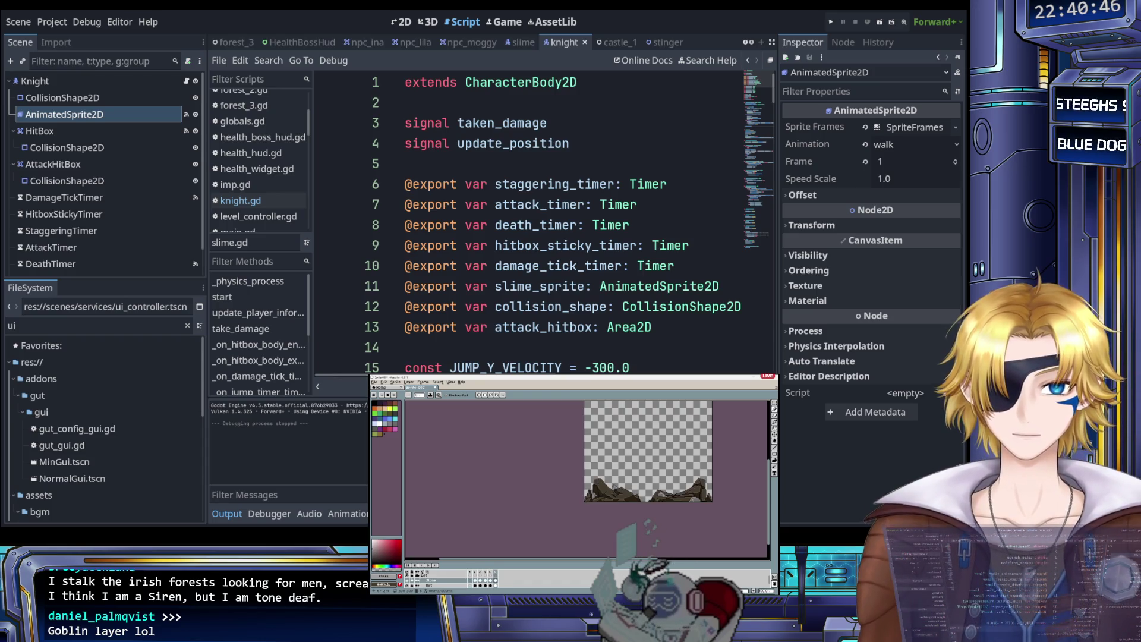
Step: Select the Dirt layer at the bottom of the layer stack
click(478, 586)
click(444, 580)
click(433, 580)
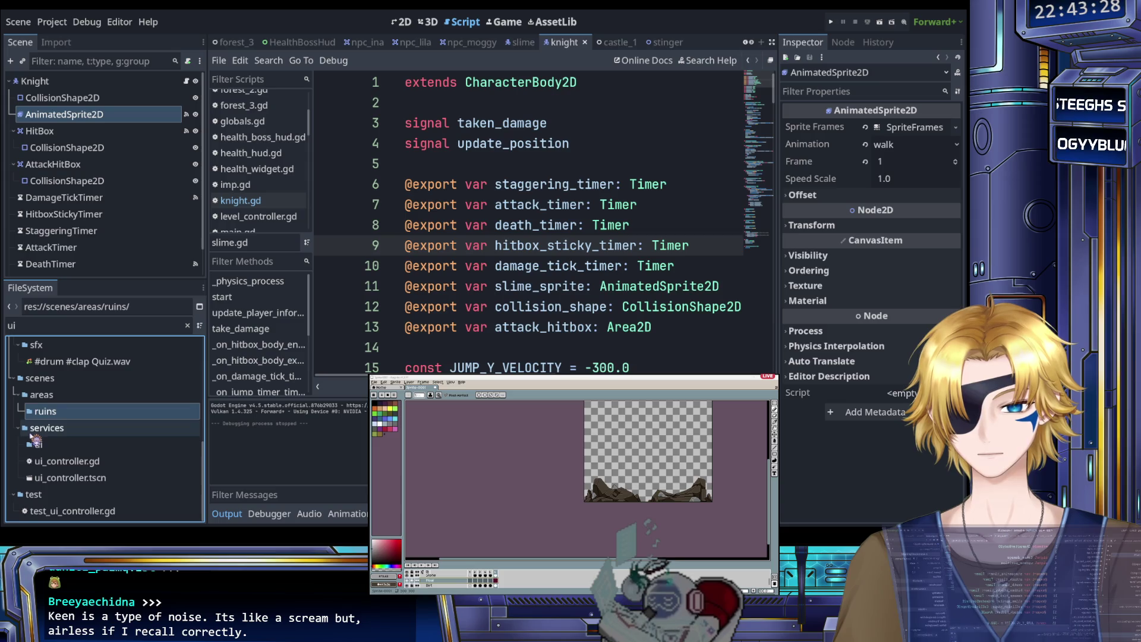
Step: Expand the ui and areas folders and clear the ui filter in the FileSystem dock
click(63, 450)
click(65, 395)
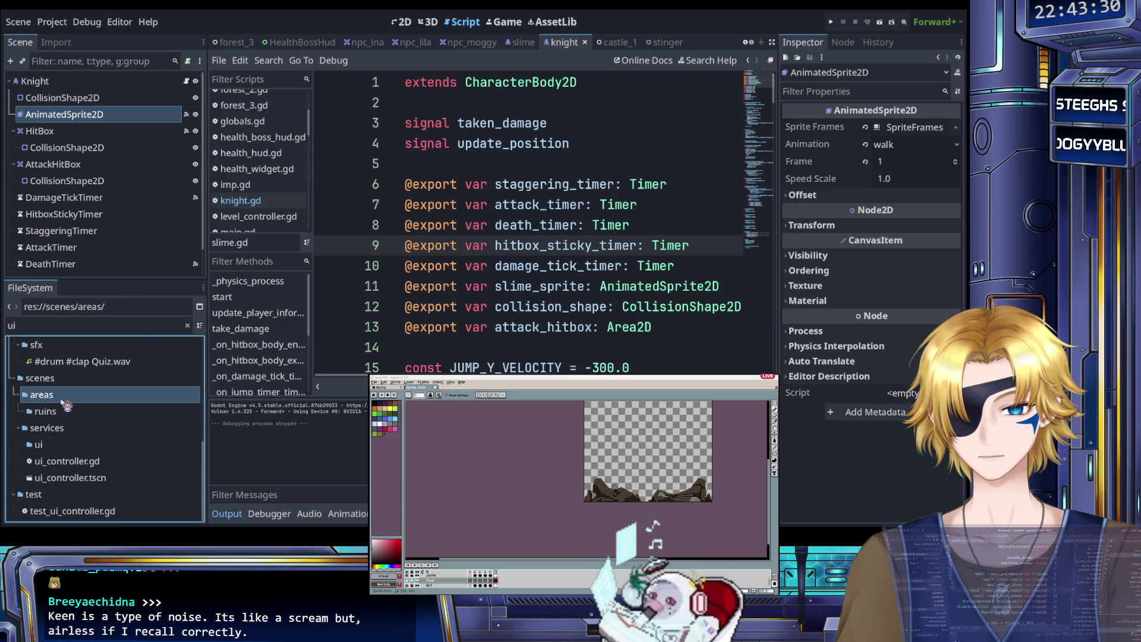
scroll(68, 407, up, 2)
scroll(67, 407, up, 5)
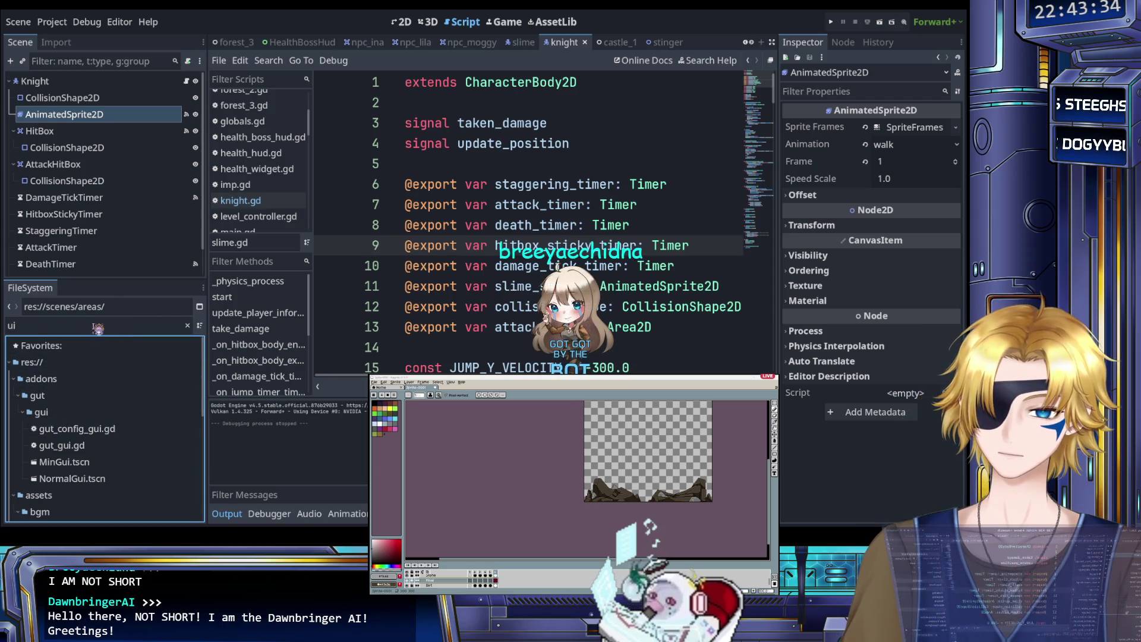
click(188, 326)
Step: Browse the FileSystem dock down to the foes enemy folder and open it
scroll(119, 404, down, 10)
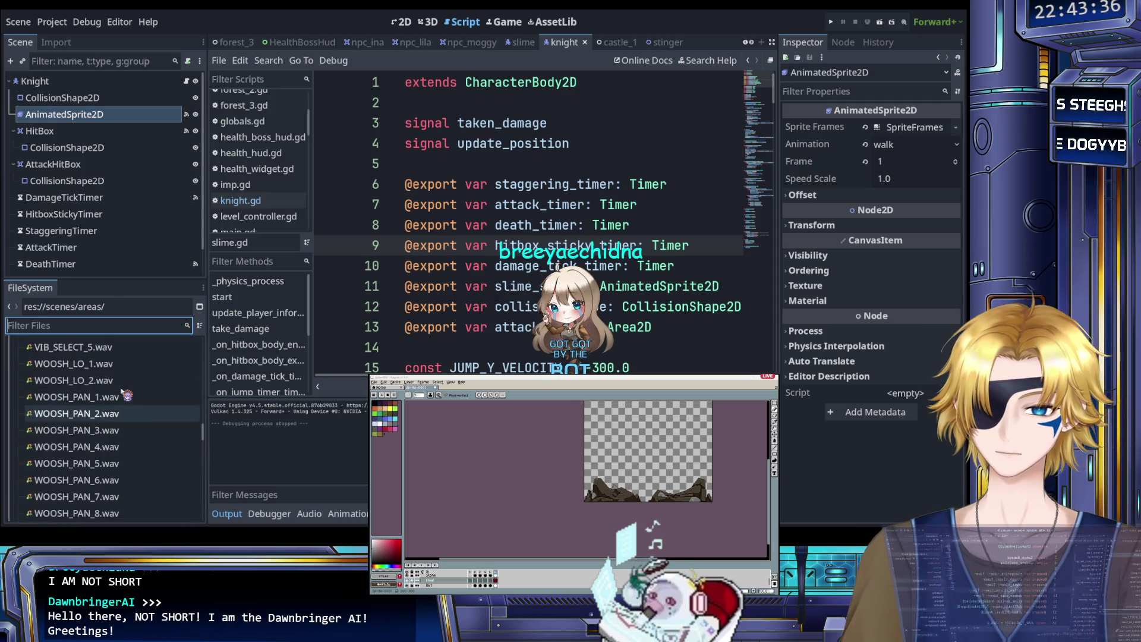
scroll(125, 397, up, 15)
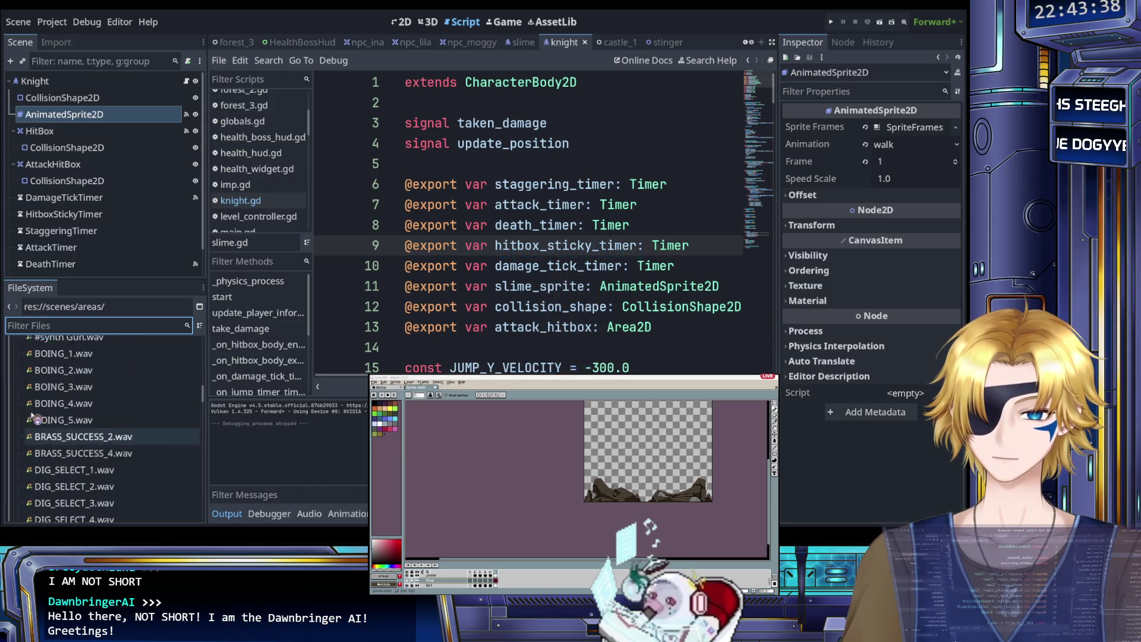
scroll(41, 392, up, 15)
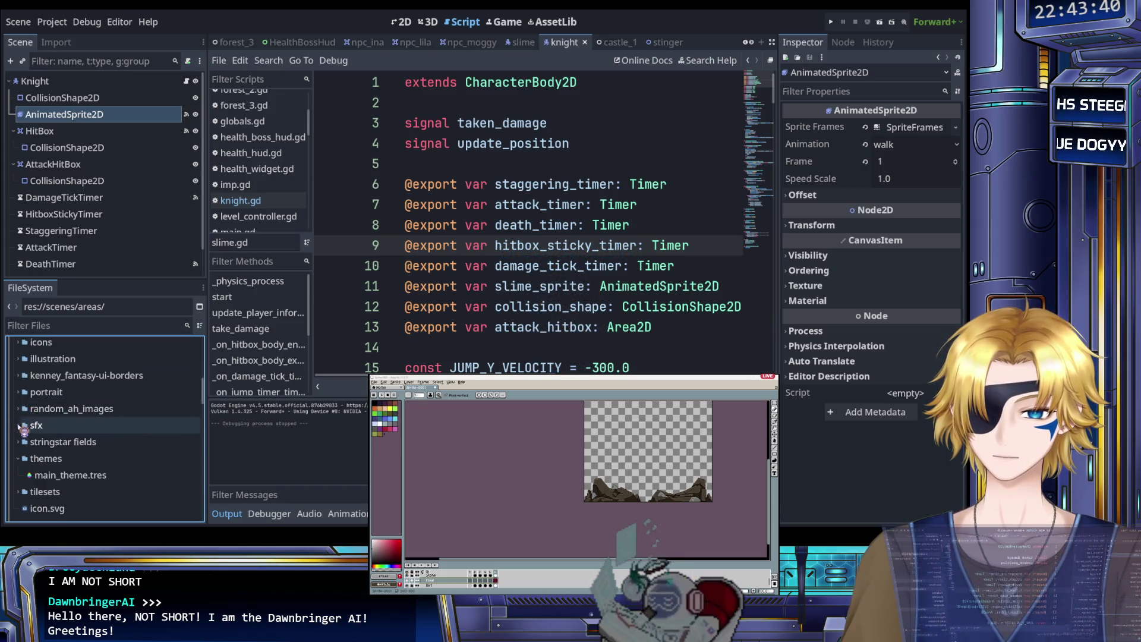
scroll(47, 416, down, 5)
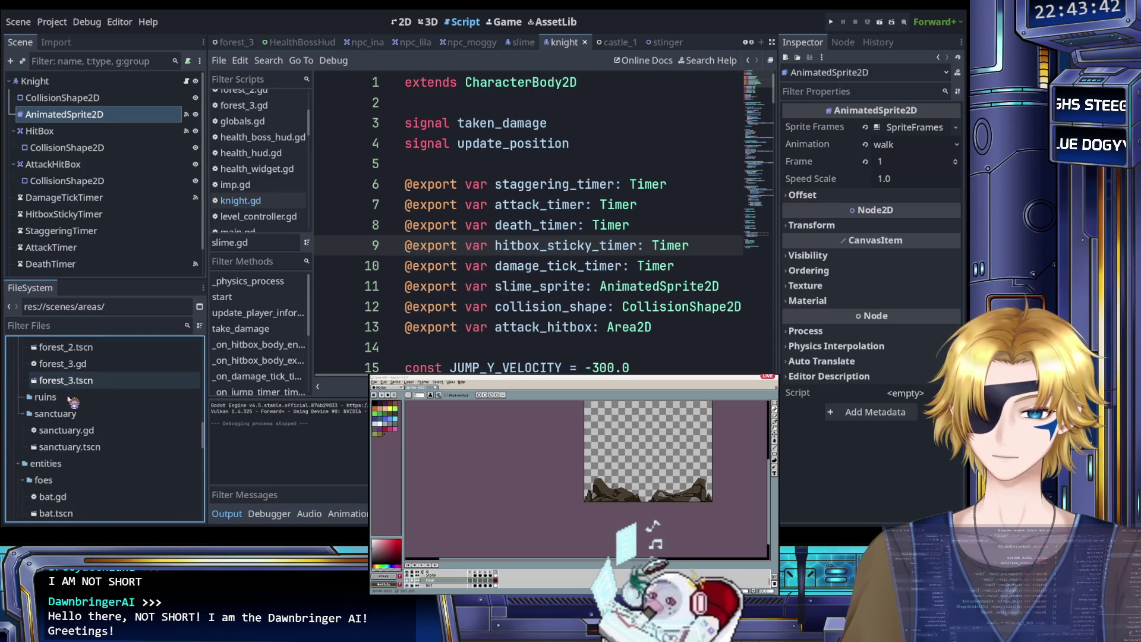
scroll(72, 403, down, 5)
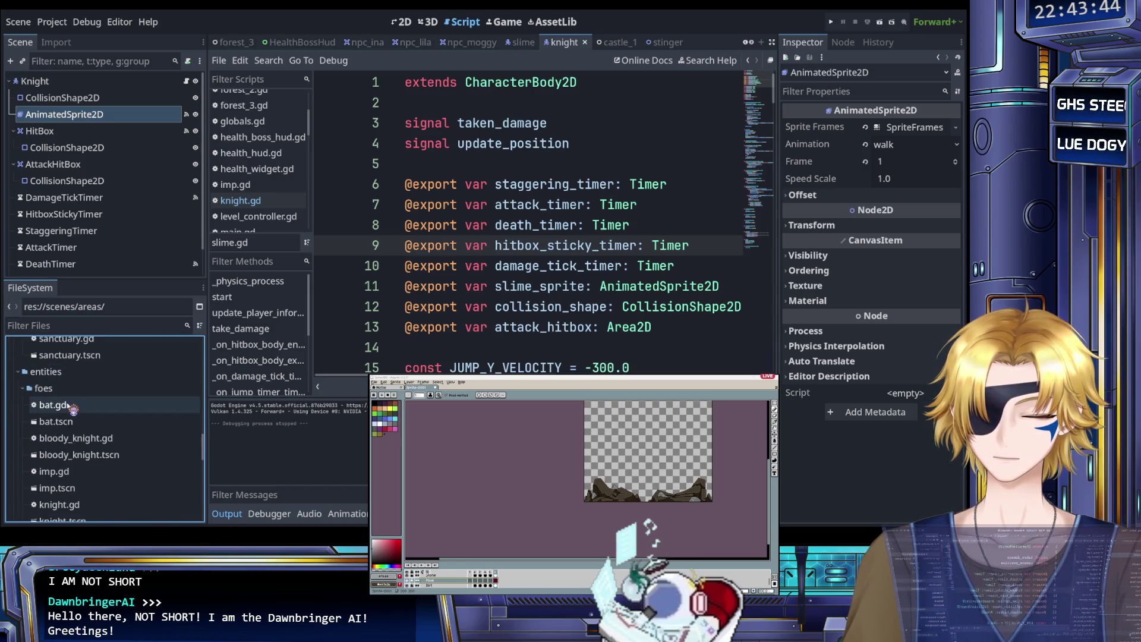
scroll(72, 407, up, 7)
scroll(83, 406, up, 4)
scroll(76, 422, down, 6)
scroll(72, 410, down, 5)
click(62, 368)
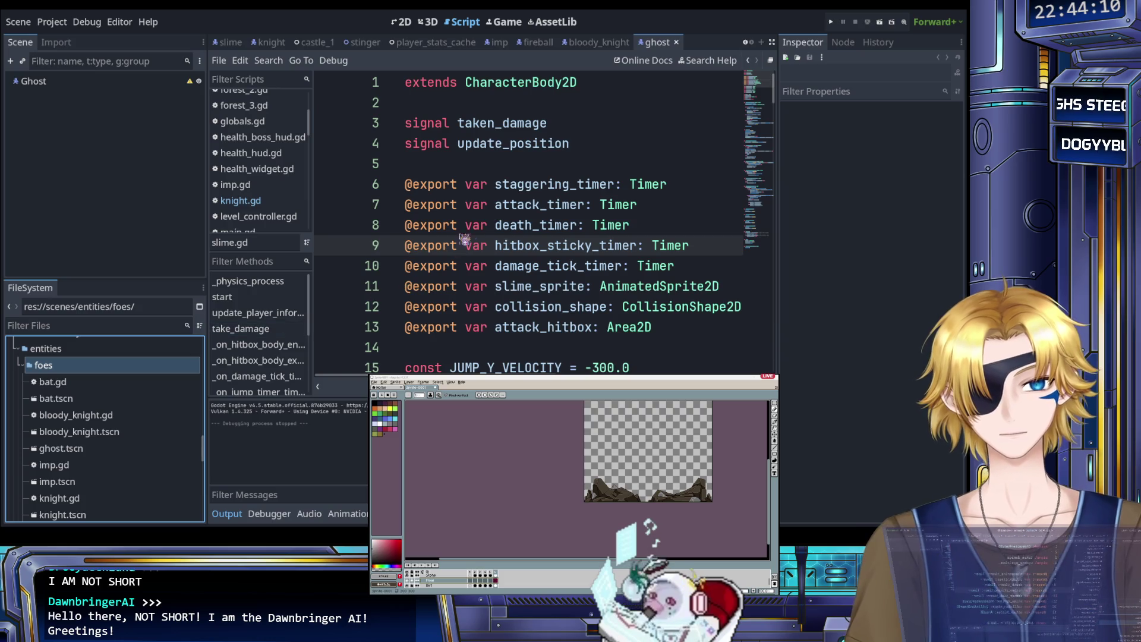
Step: Check the slime scene's CollisionShape2D properties, then return to the ghost scene
click(232, 43)
click(137, 98)
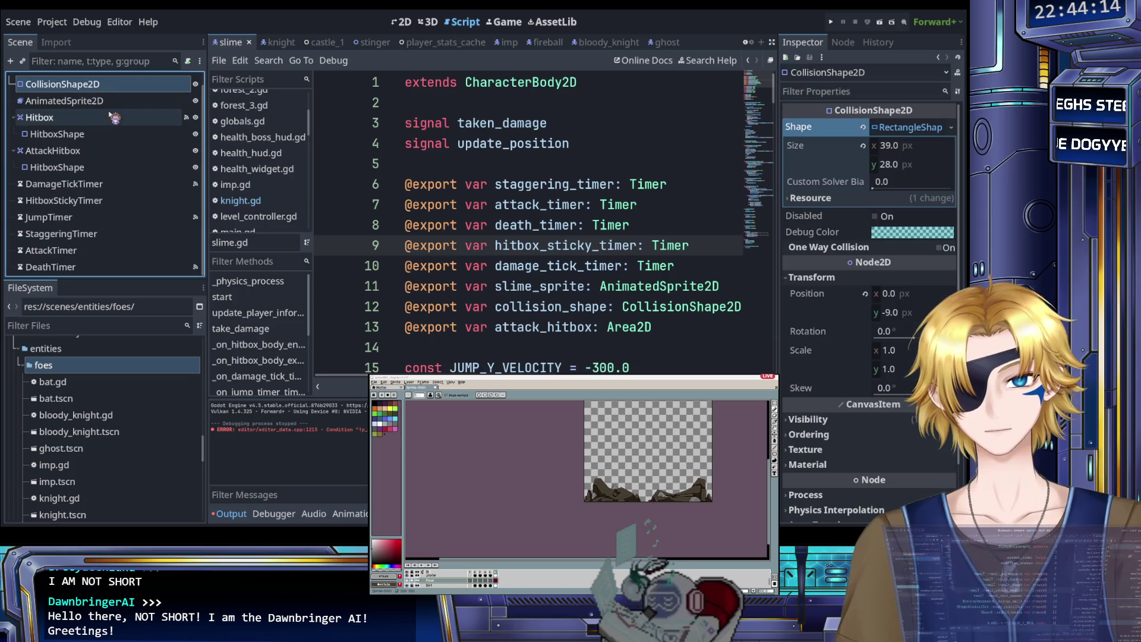
click(655, 42)
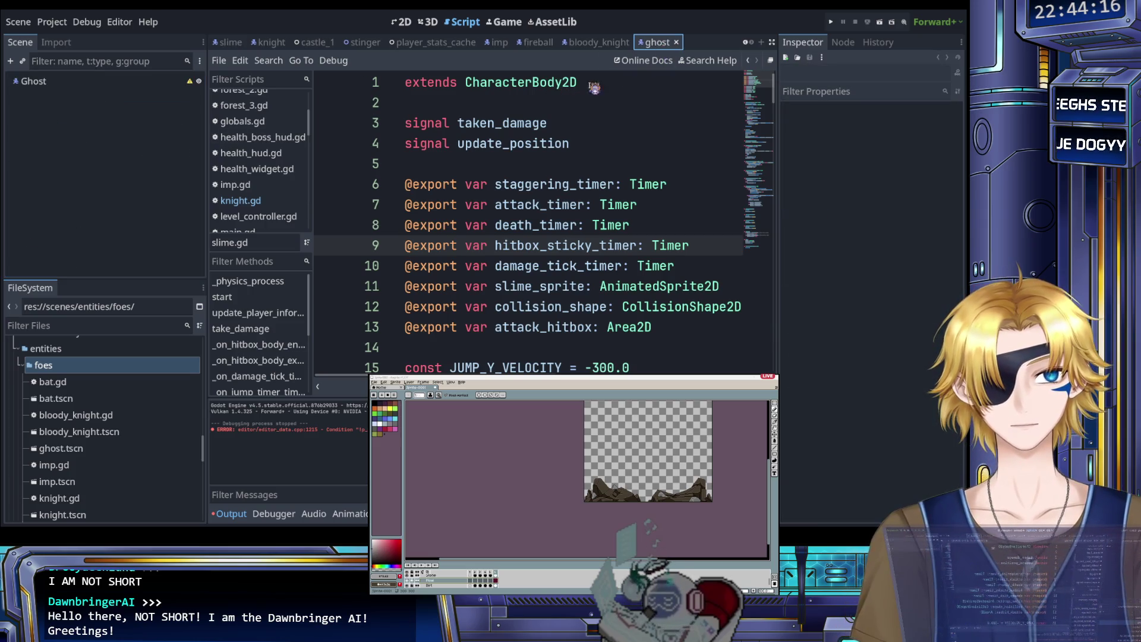
Step: Attach a new ghost.gd script to the Ghost node and review its template code
click(67, 83)
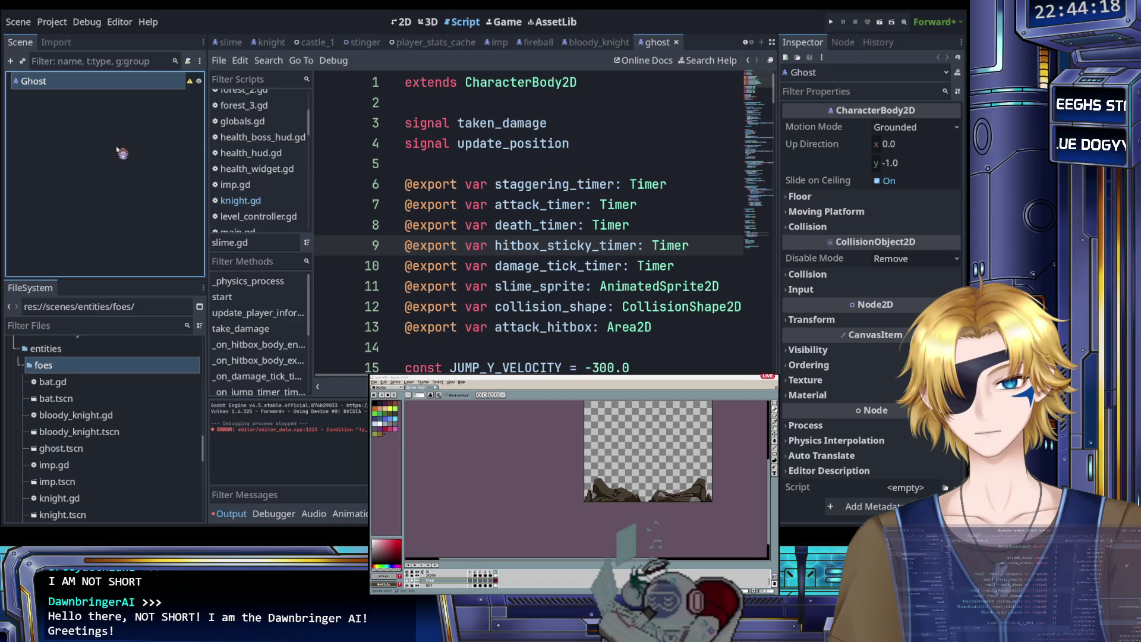
click(472, 355)
click(495, 301)
key(ctrl+a)
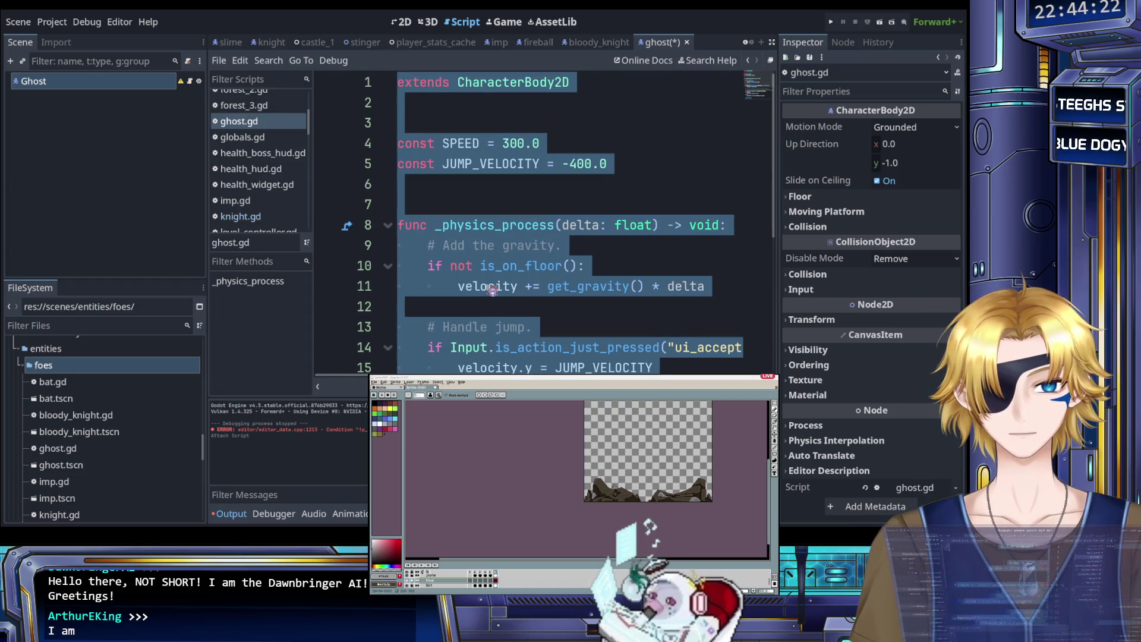
scroll(517, 273, down, 3)
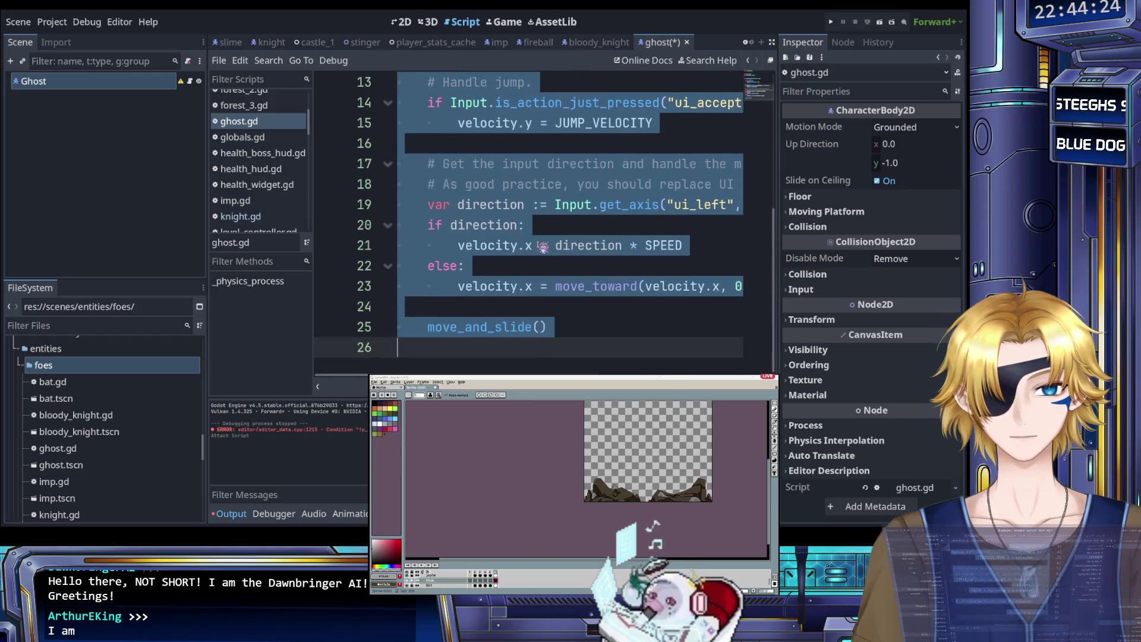
scroll(546, 260, up, 2)
click(546, 260)
scroll(546, 260, up, 1)
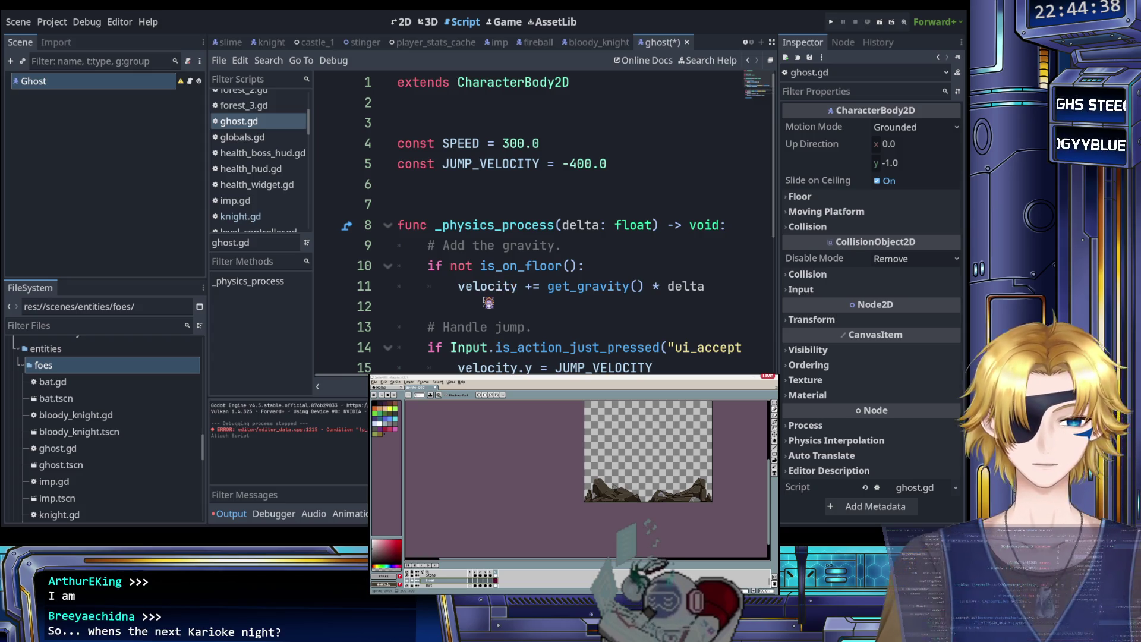
Step: Save ghost.gd and run the game with F5, then stop it with F8
key(F5)
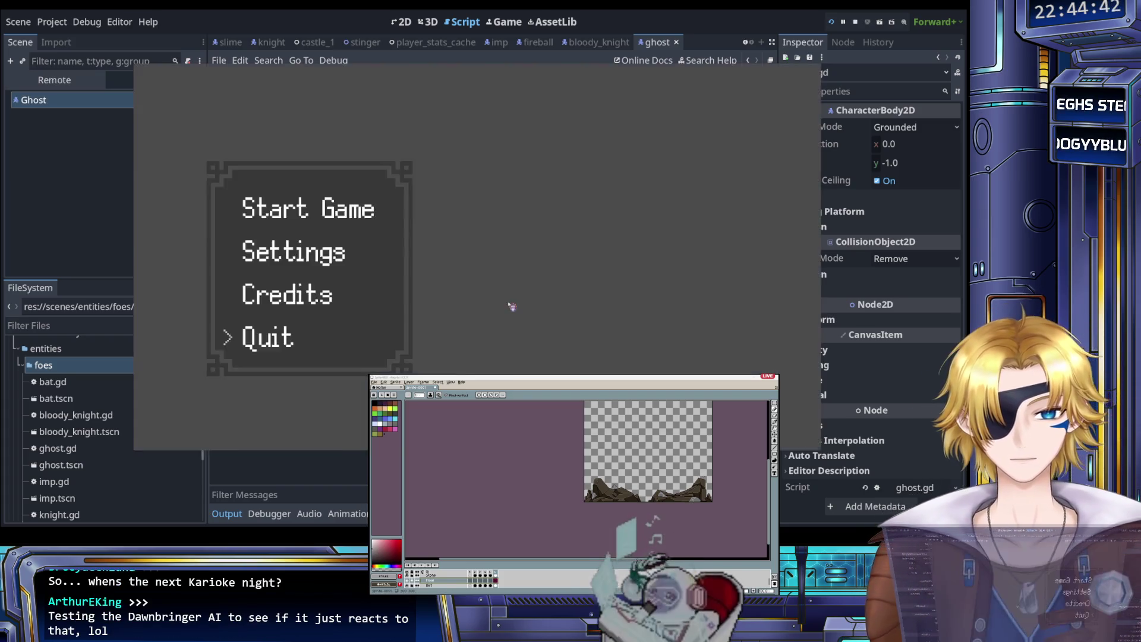
key(F8)
click(512, 290)
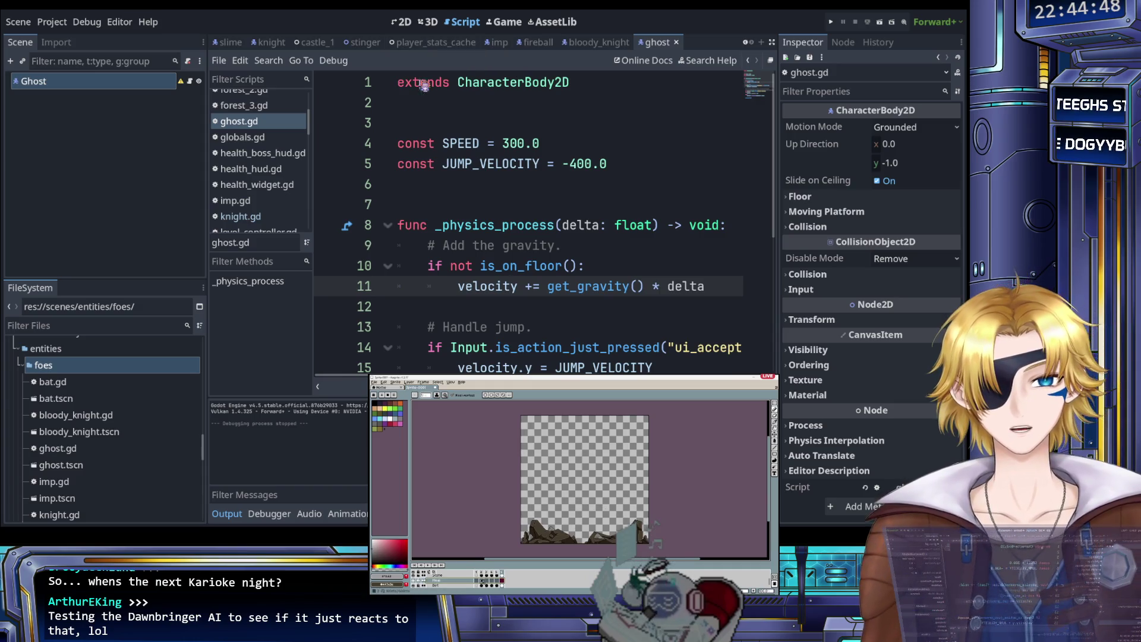
scroll(363, 47, up, 3)
Step: From the slime scene, open slime.gd and select and copy all of its code
click(390, 42)
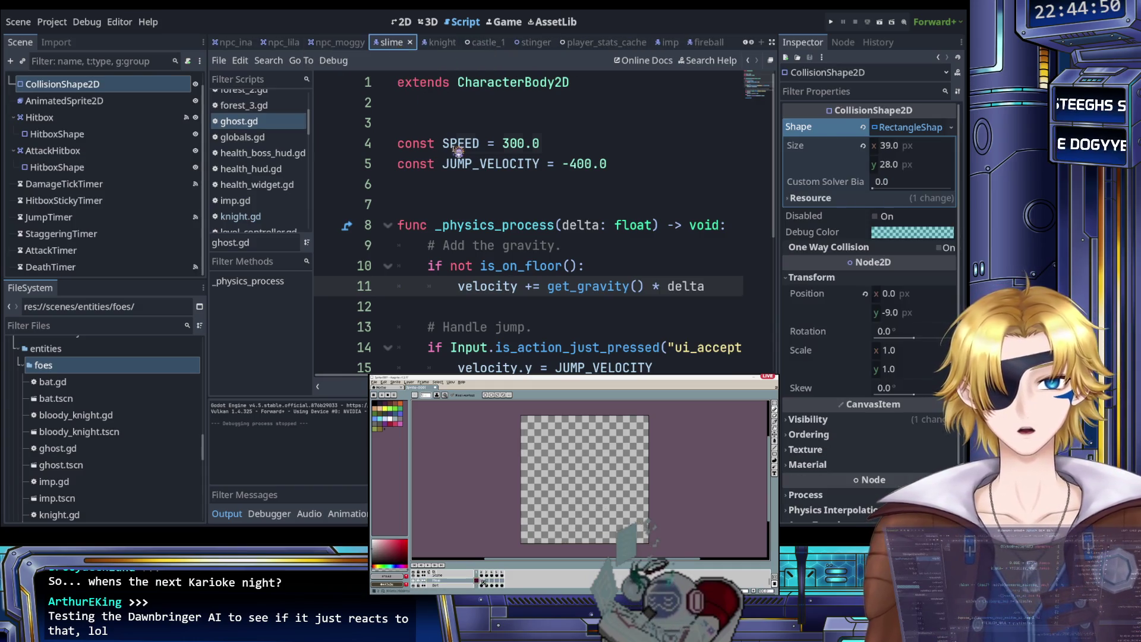
click(448, 143)
scroll(264, 139, up, 5)
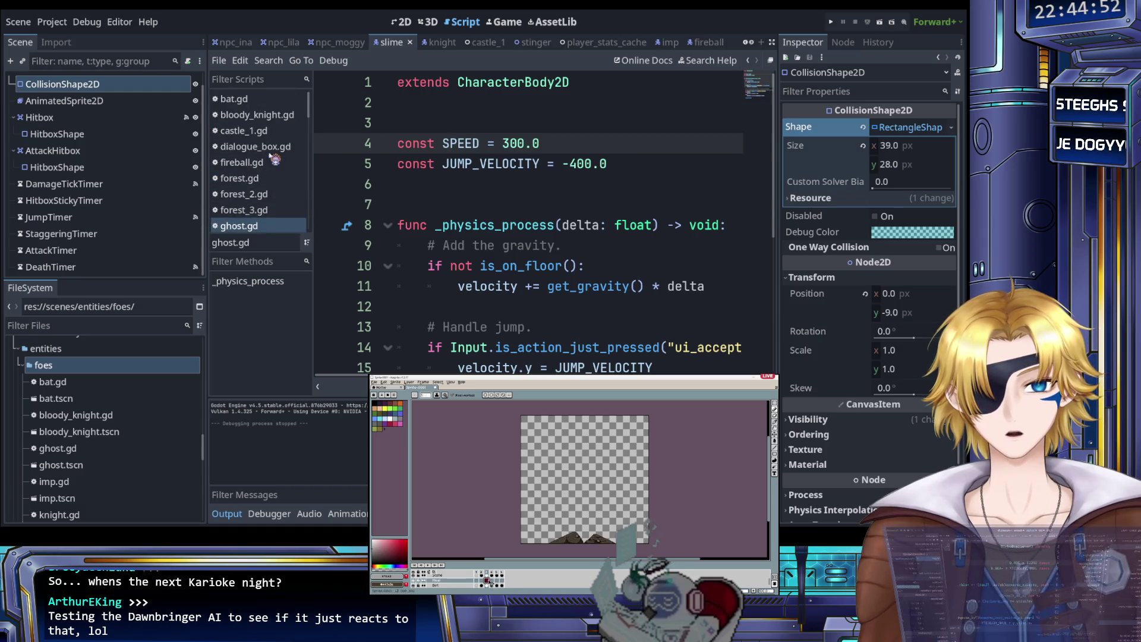
scroll(260, 179, down, 8)
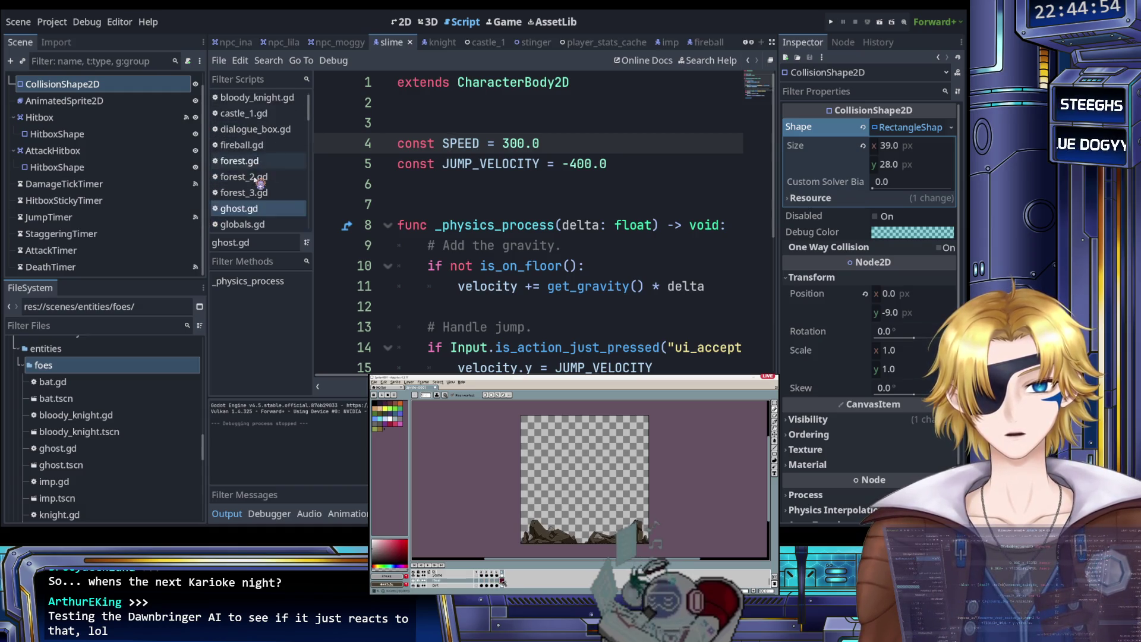
scroll(260, 179, down, 3)
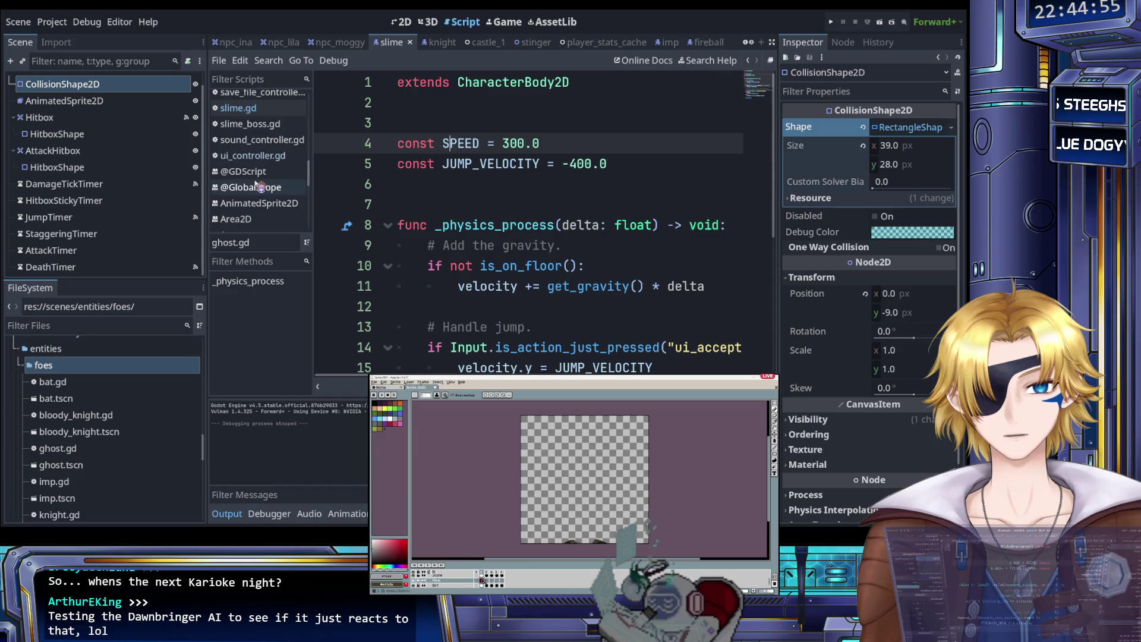
click(256, 108)
key(ctrl+a)
Step: Replace ghost.gd's template code with the copied slime code and save it
scroll(256, 161, up, 8)
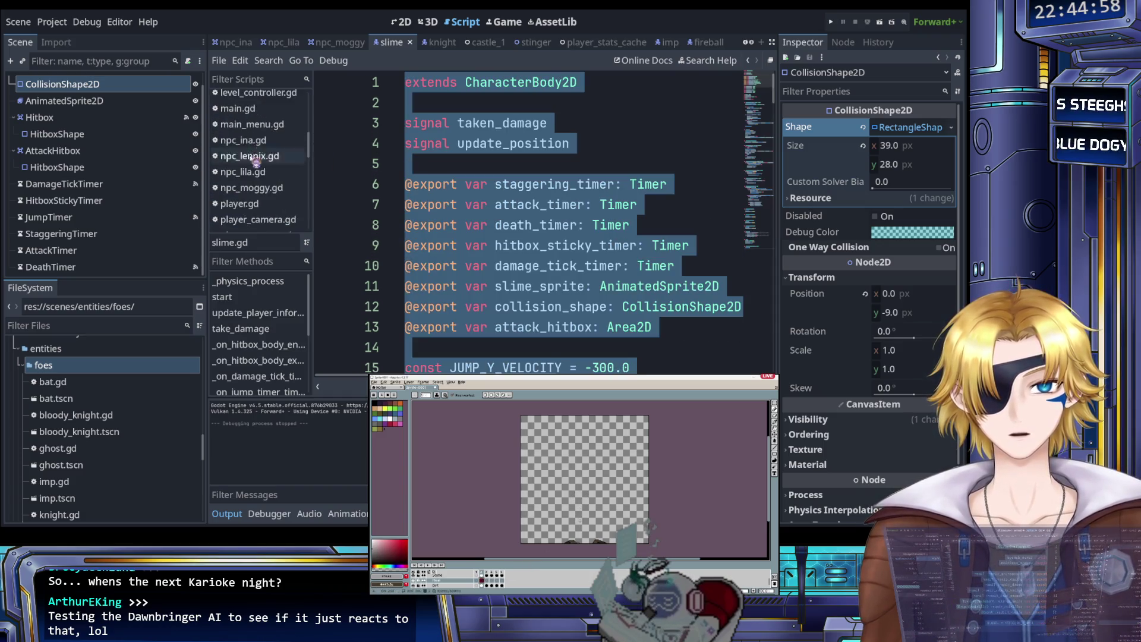
scroll(255, 164, up, 1)
click(239, 121)
click(434, 184)
key(ctrl+a)
key(ctrl+v)
scroll(440, 190, up, 20)
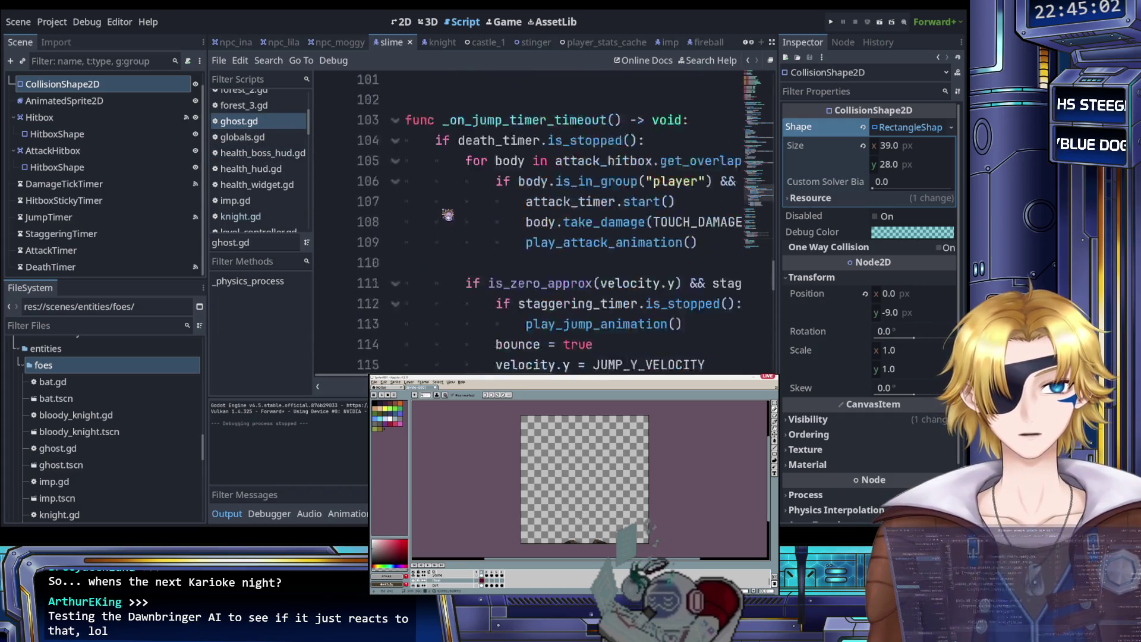
scroll(455, 211, up, 8)
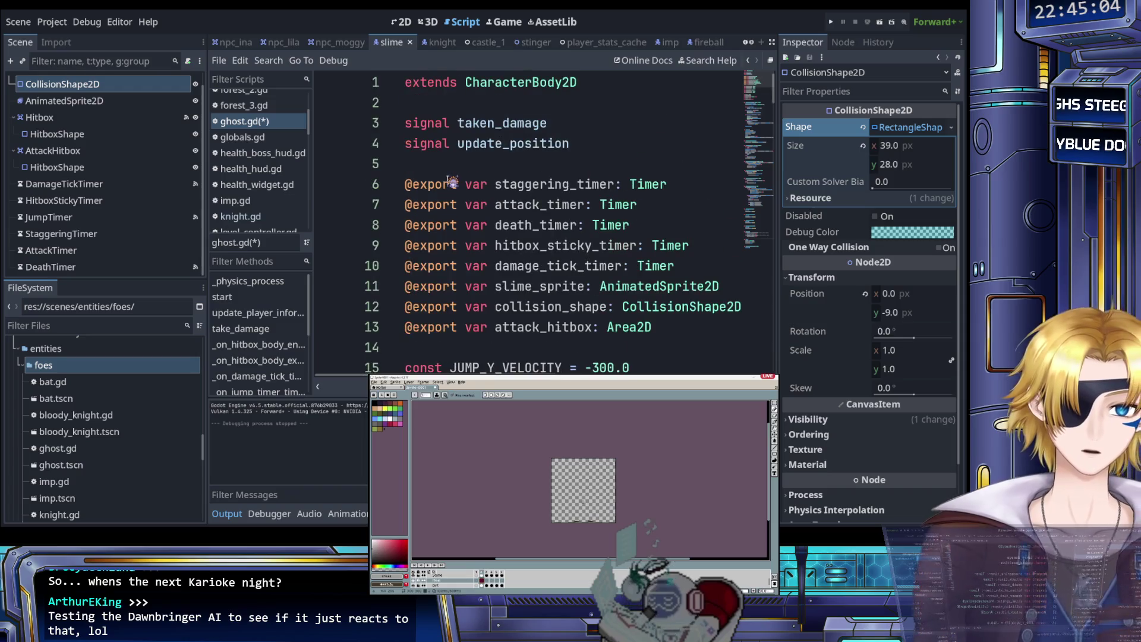
key(ctrl+s)
Step: Rename the slime_sprite export variable to ghost_sprite in ghost.gd
click(450, 165)
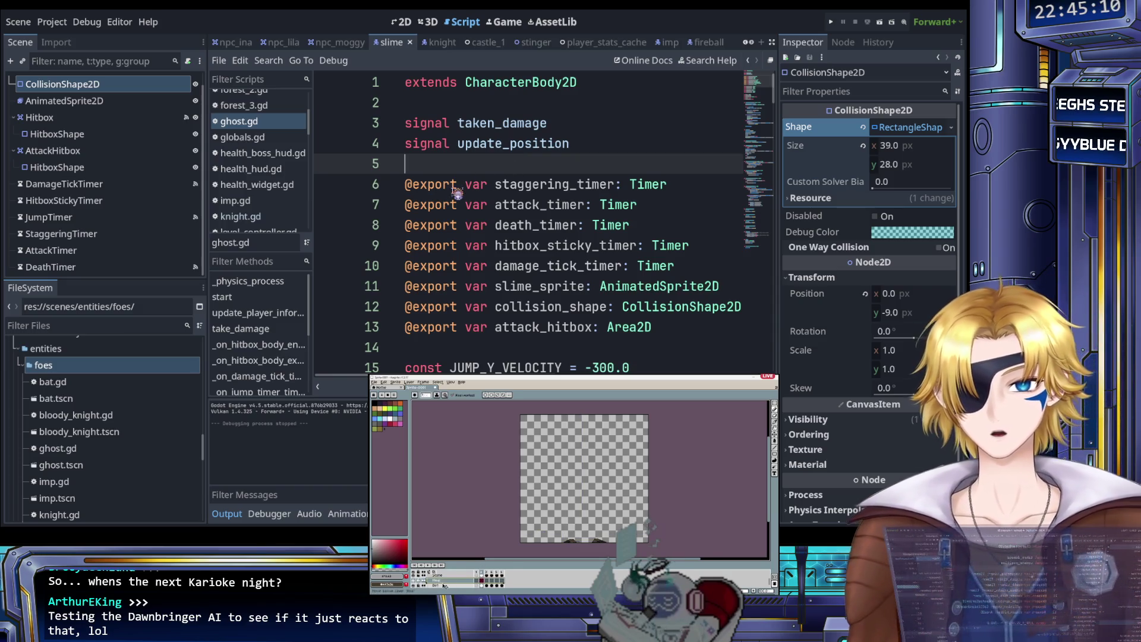
scroll(439, 219, down, 2)
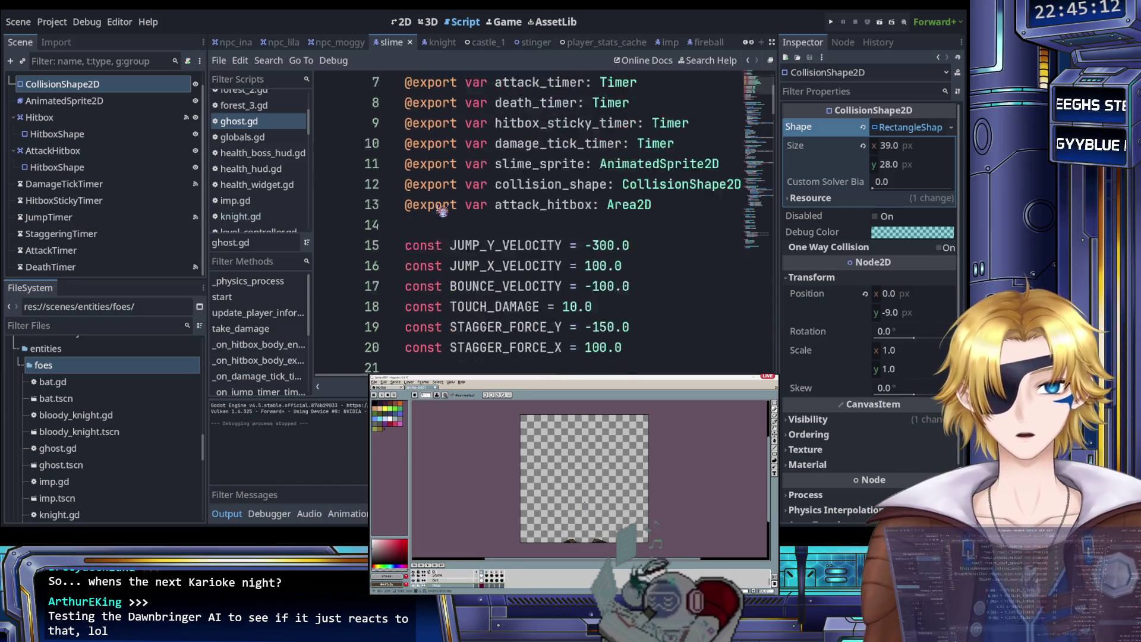
scroll(443, 211, down, 2)
scroll(511, 220, up, 3)
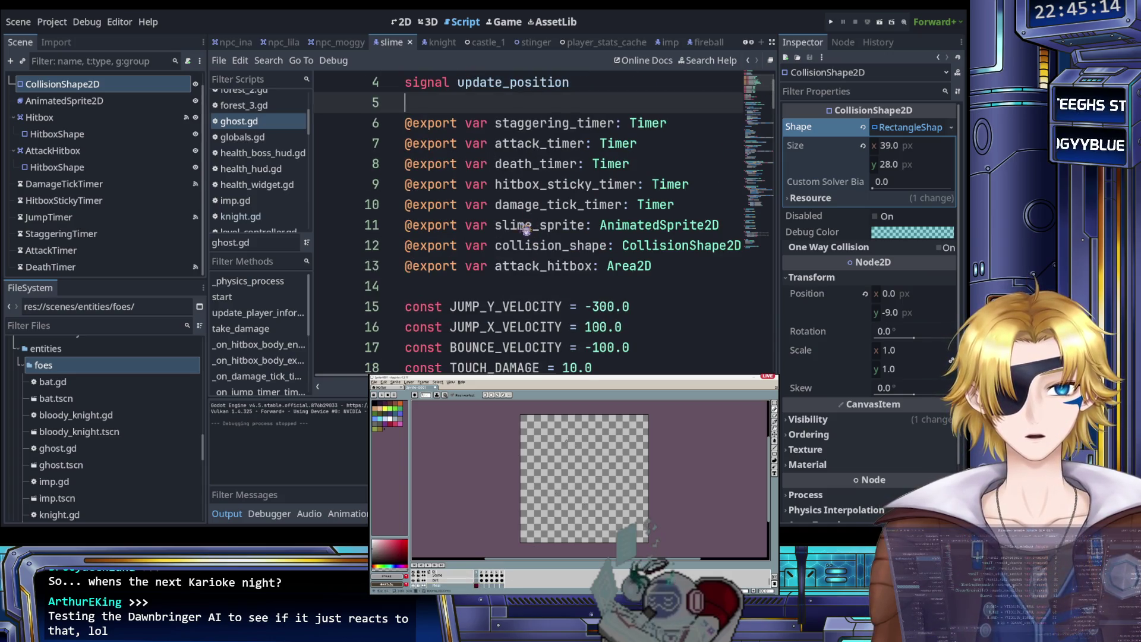
double_click(521, 224)
scroll(523, 228, down, 20)
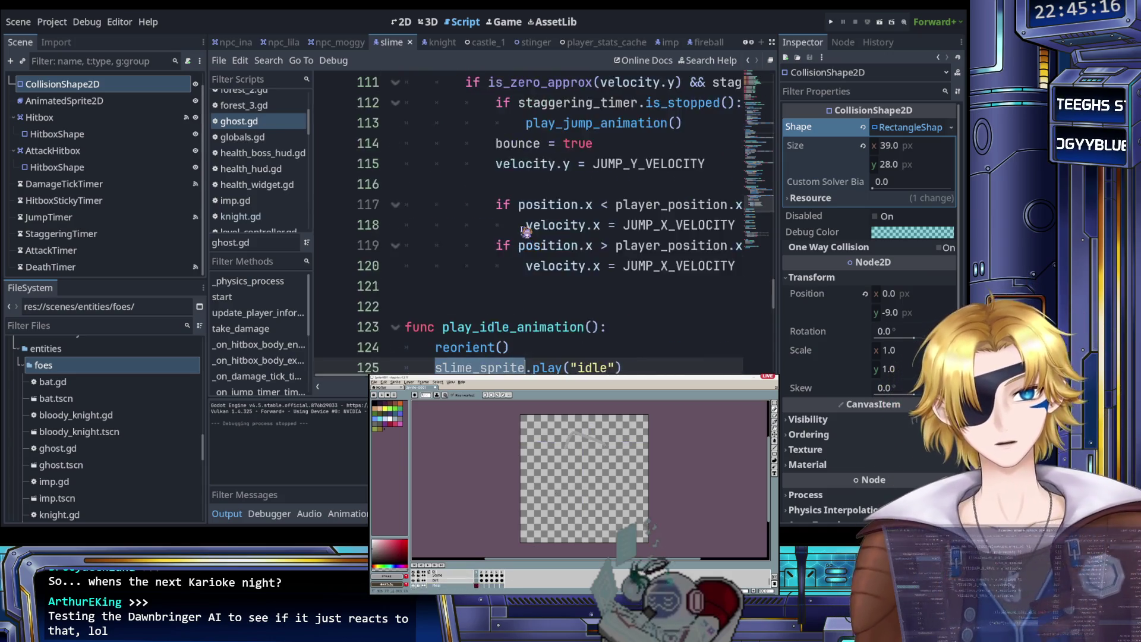
scroll(526, 231, down, 4)
text(ghost_spri)
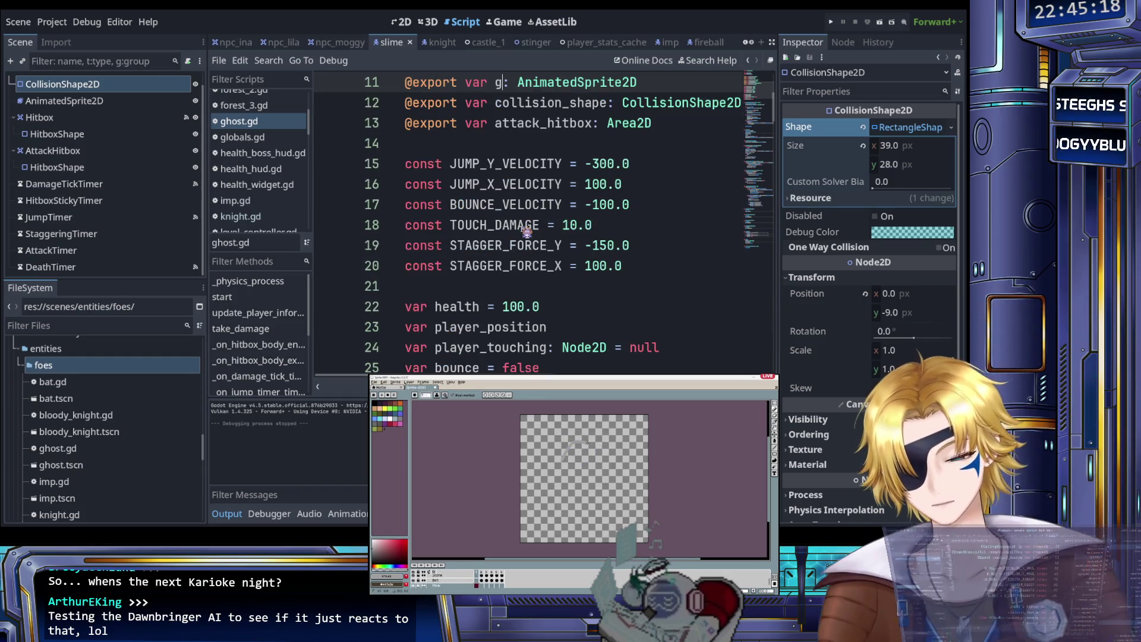
text(te)
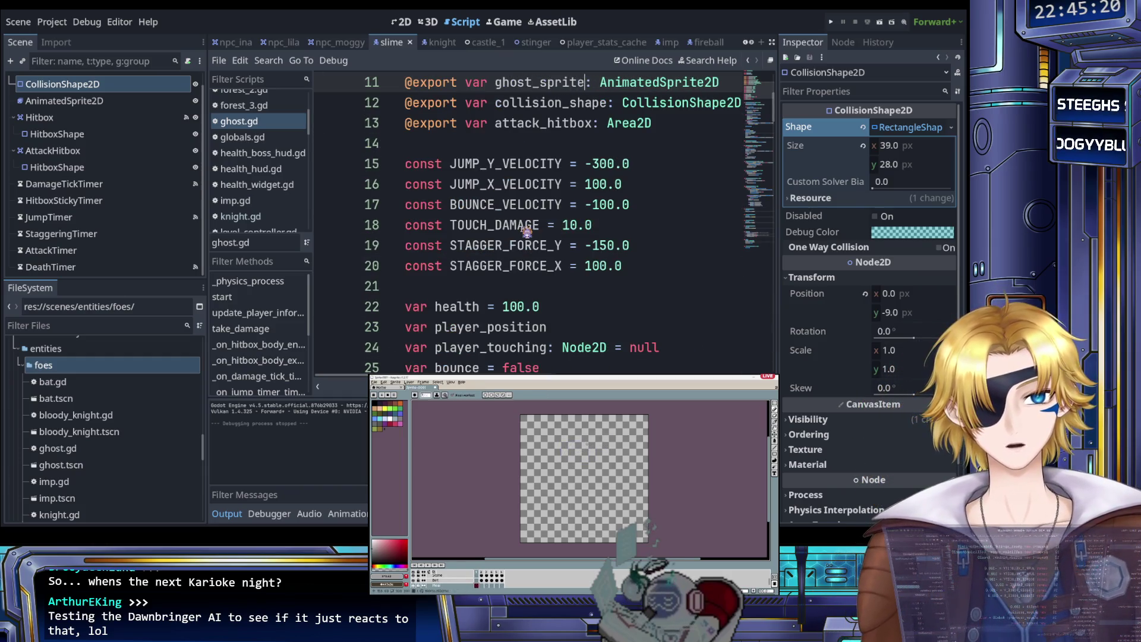
click(517, 226)
scroll(519, 238, up, 2)
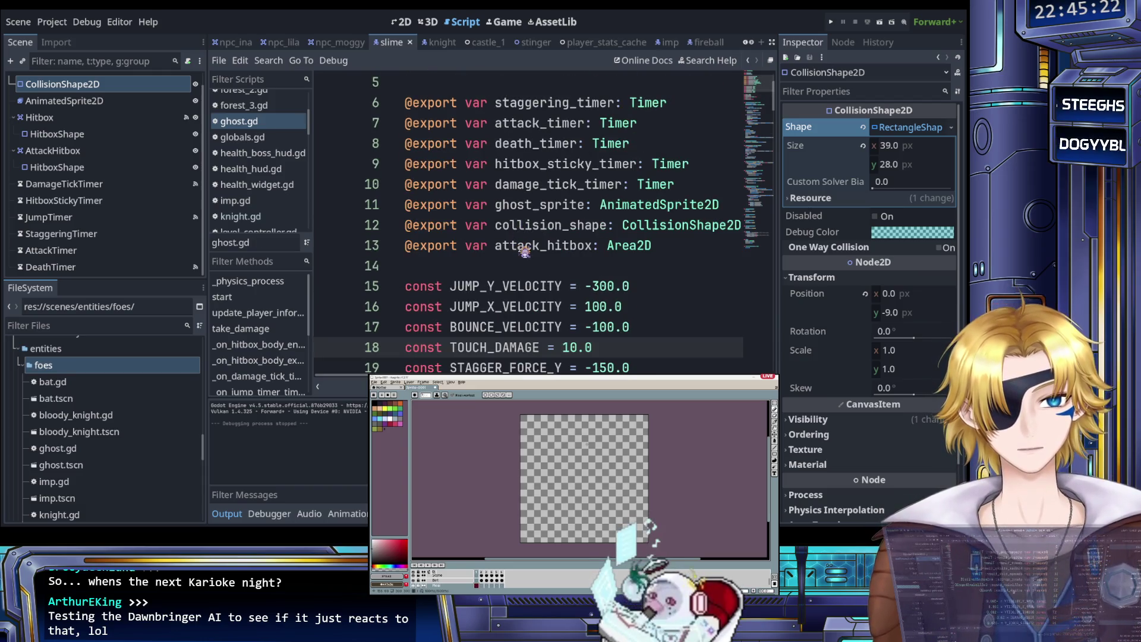
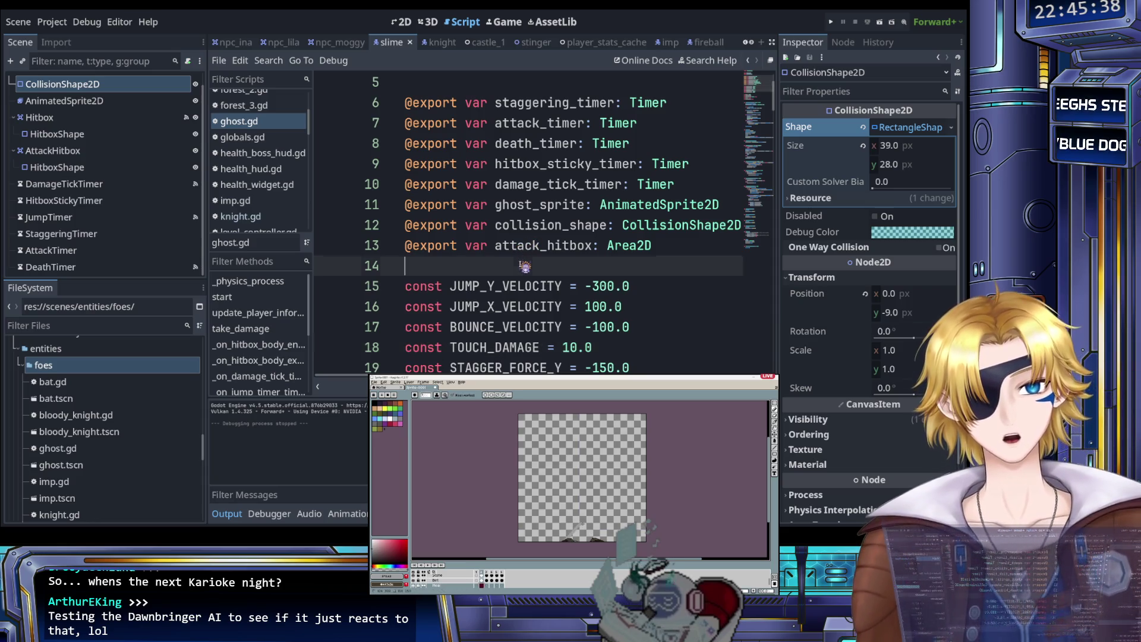
Step: Delete the JUMP_Y, JUMP_X and BOUNCE_VELOCITY constants from ghost.gd
click(527, 264)
scroll(528, 264, down, 1)
mouse_move(407, 224)
mouse_down()
mouse_move(611, 230)
mouse_move(634, 247)
mouse_up()
mouse_move(406, 225)
mouse_down()
mouse_move(671, 249)
mouse_move(669, 262)
mouse_up()
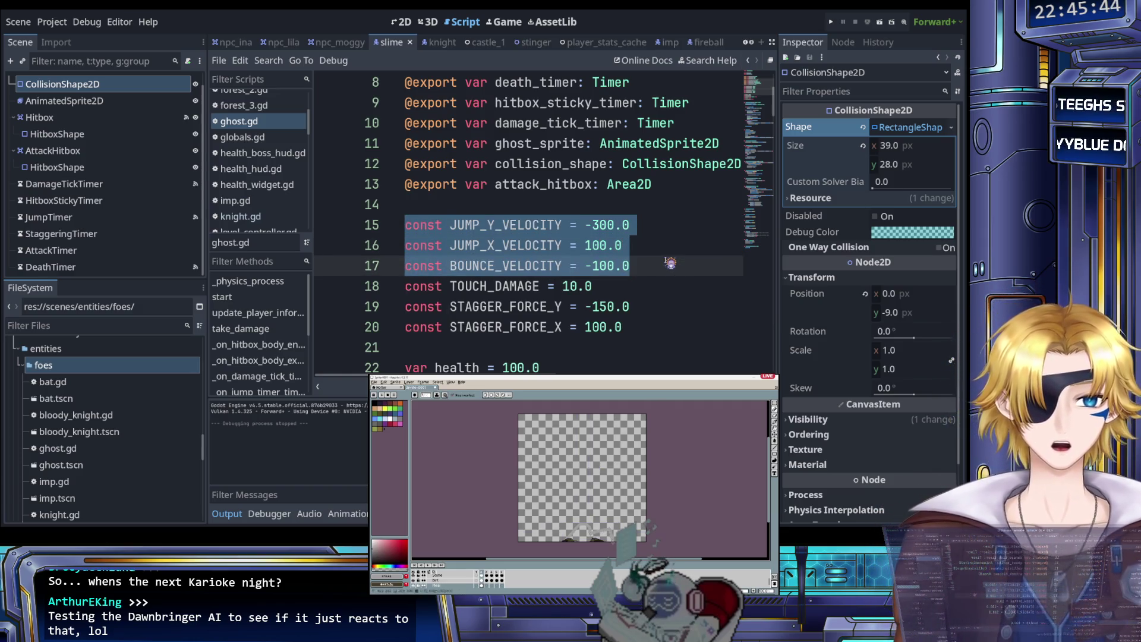
key(Delete)
Step: Change the TOUCH_DAMAGE value to 10.0 and save the ghost script
click(588, 255)
key(BackSpace)
text(2)
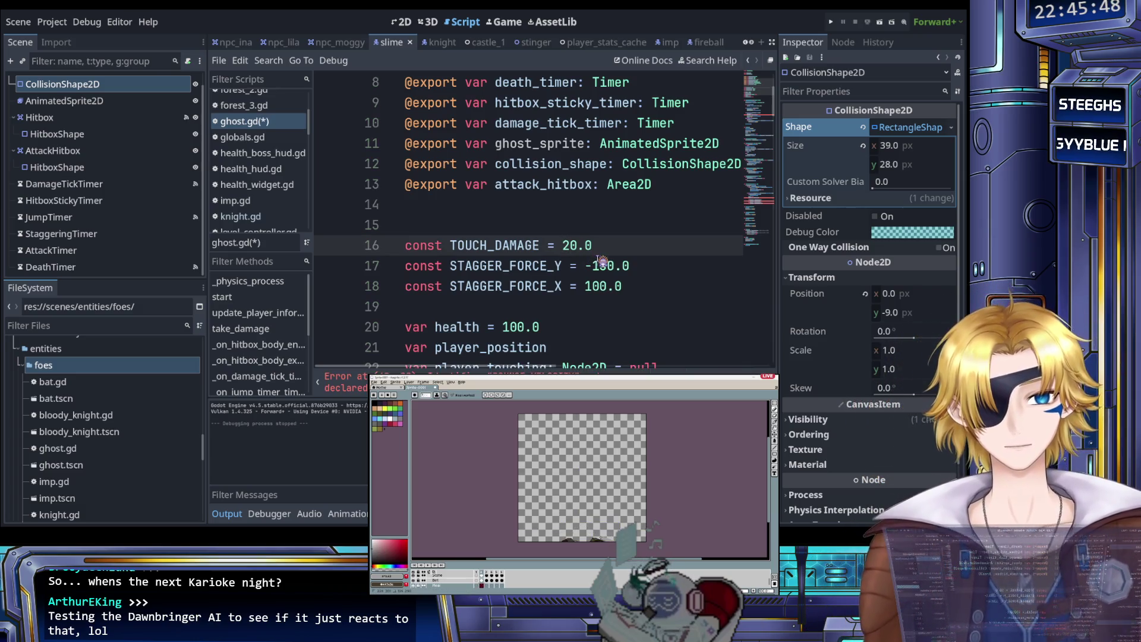
click(601, 264)
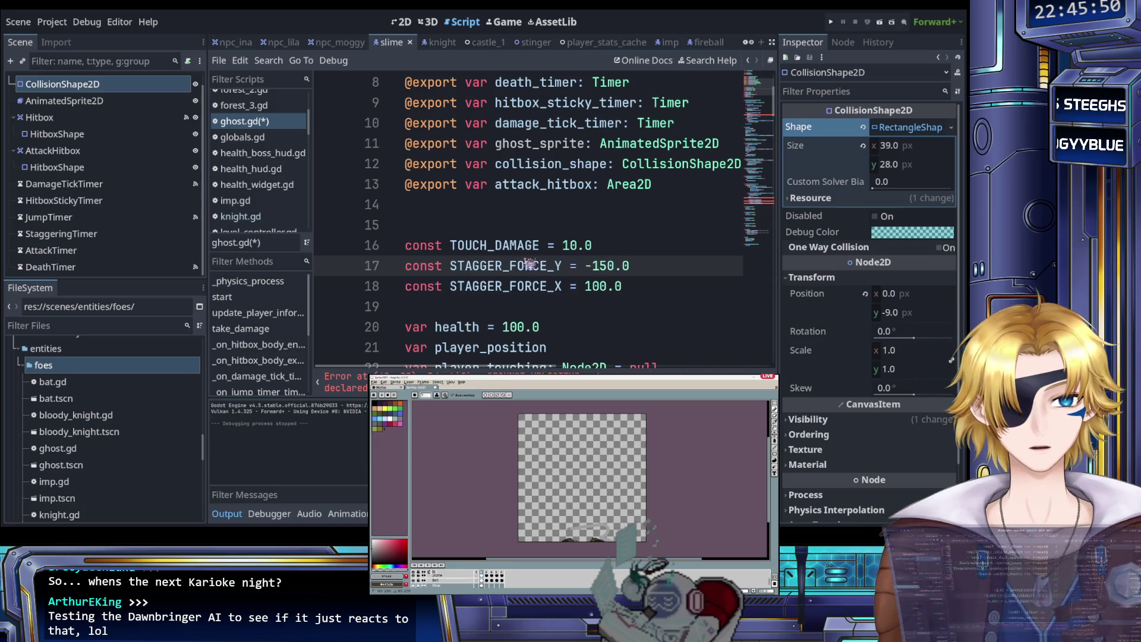
scroll(533, 264, down, 1)
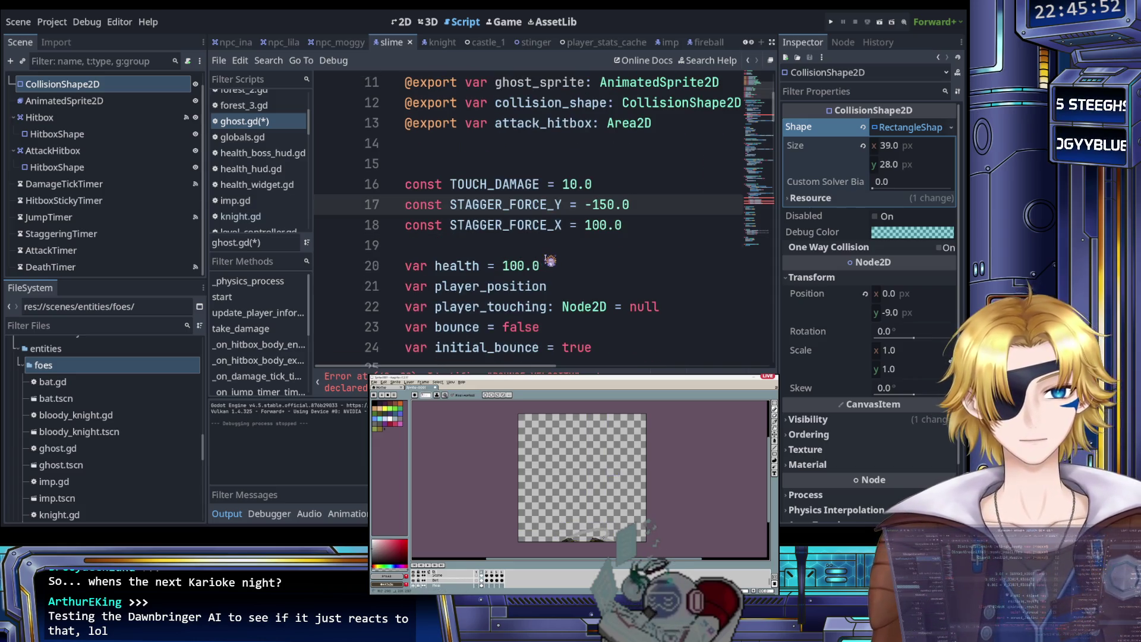
key(ctrl+s)
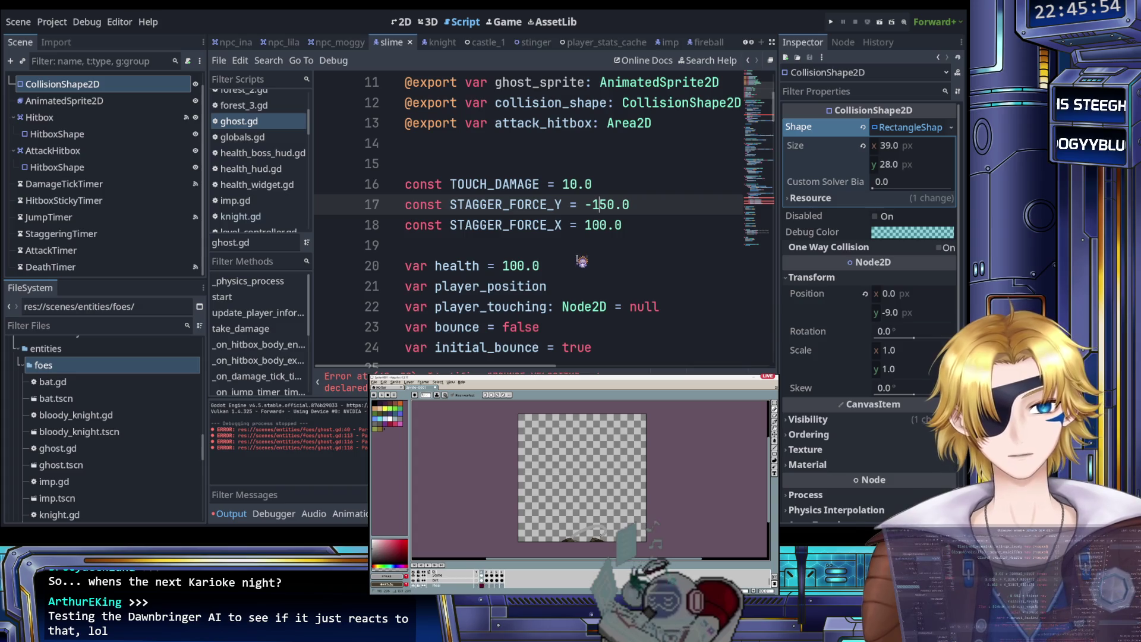
Step: Remove the STAGGER_FORCE_Y constant, keeping STAGGER_FORCE_X = 100.0, and save
drag(636, 208, 644, 195)
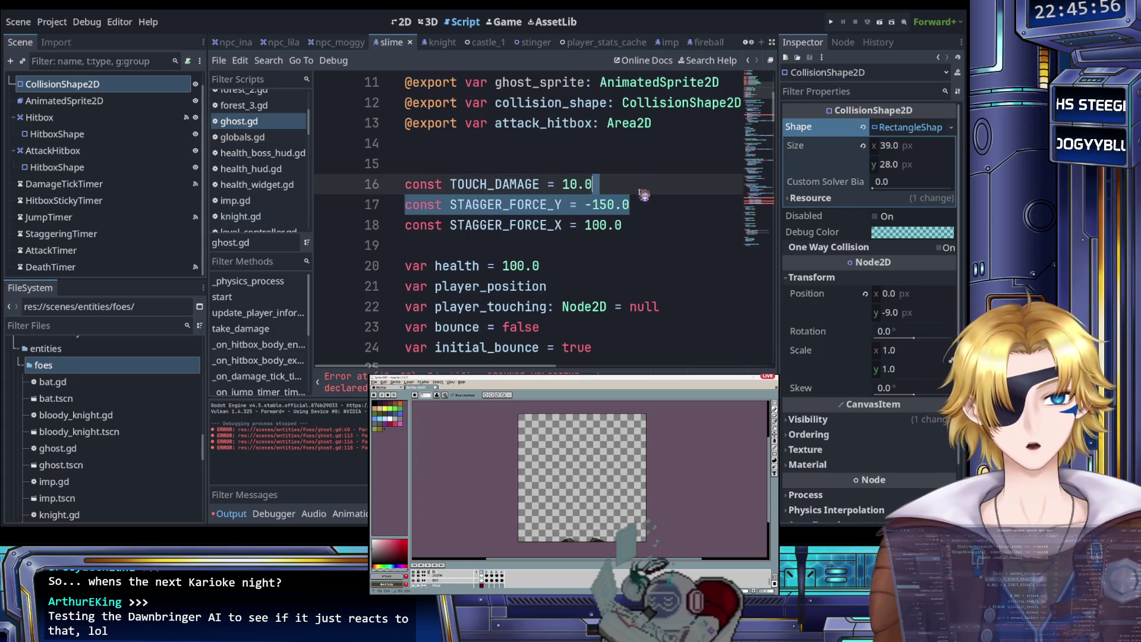
key(BackSpace)
click(634, 211)
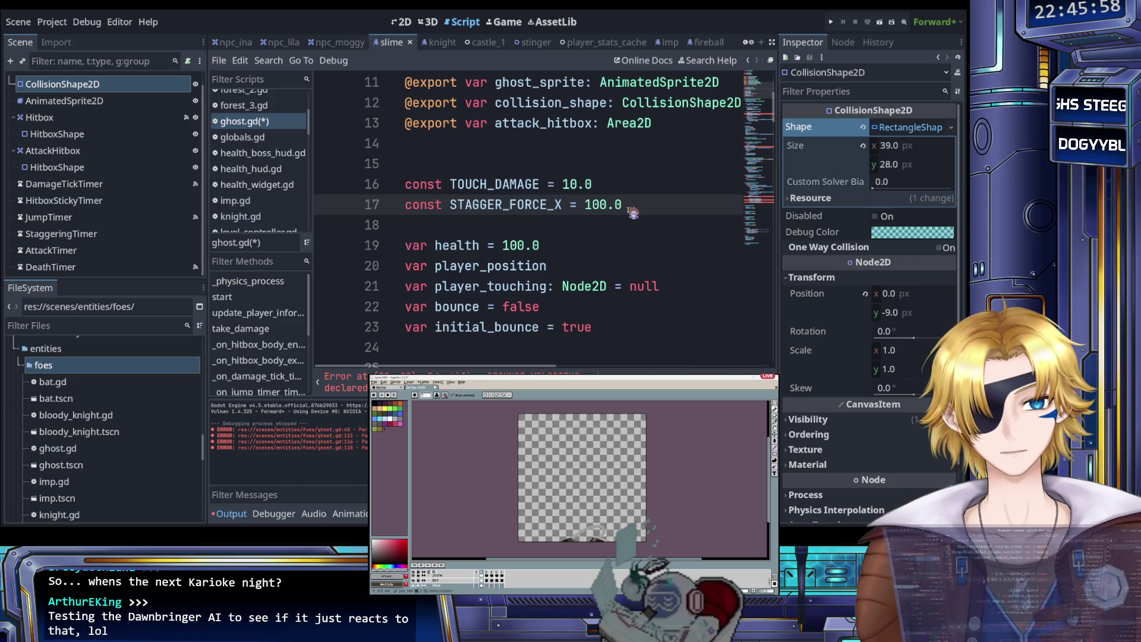
key(ctrl+s)
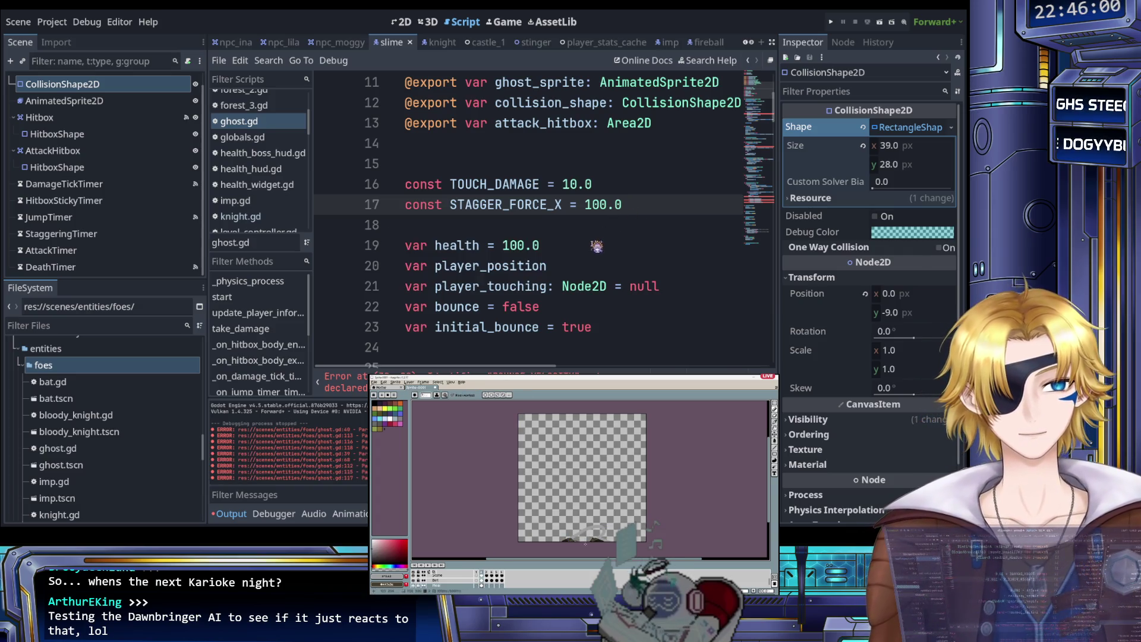
scroll(559, 217, down, 1)
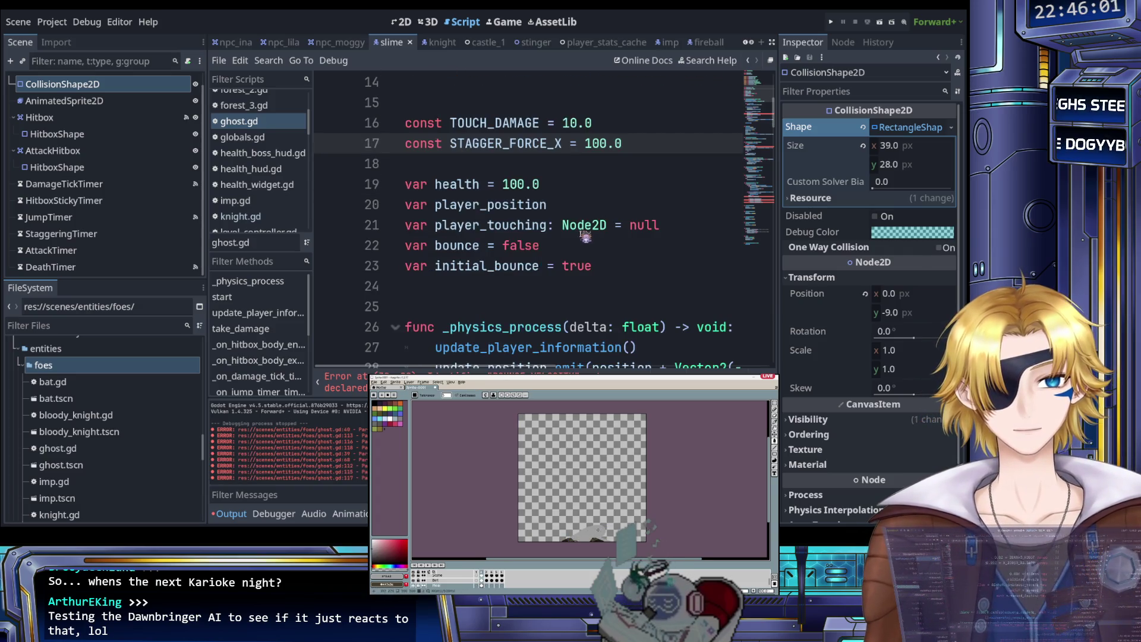
Step: Set the ghost's starting health to 80.0 and save the script
click(516, 187)
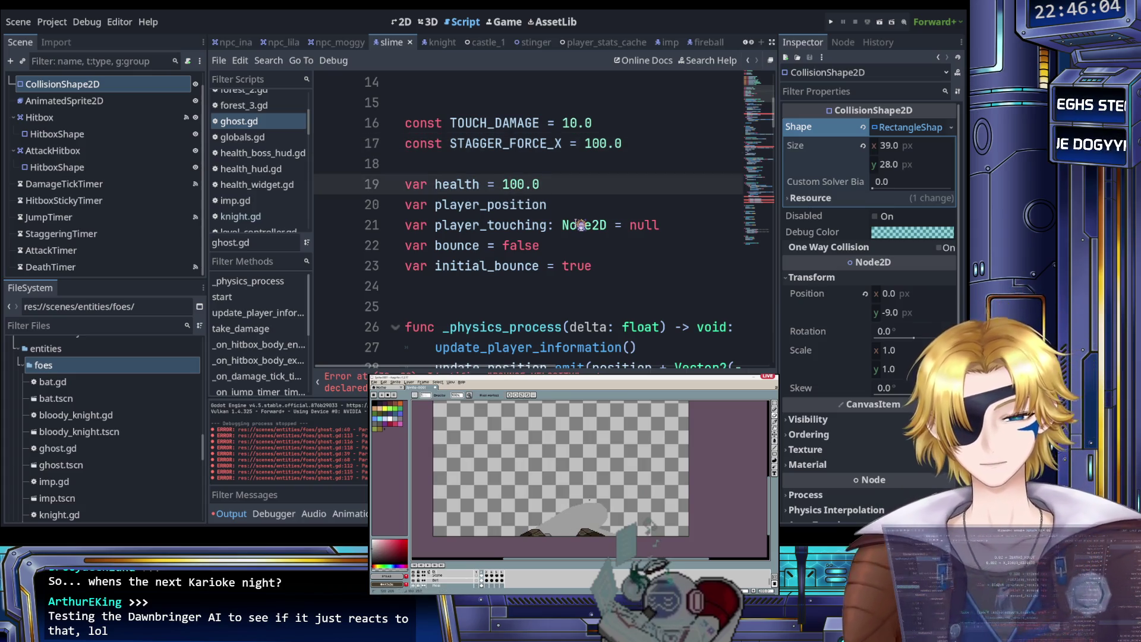
key(BackSpace)
text(8)
click(599, 212)
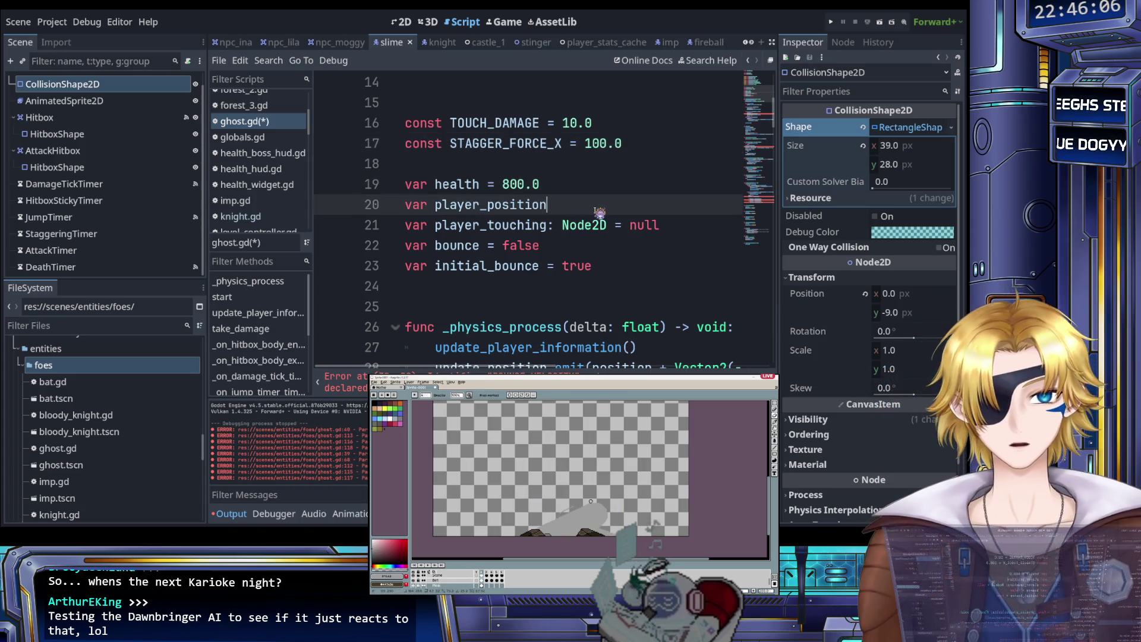
click(526, 185)
key(BackSpace)
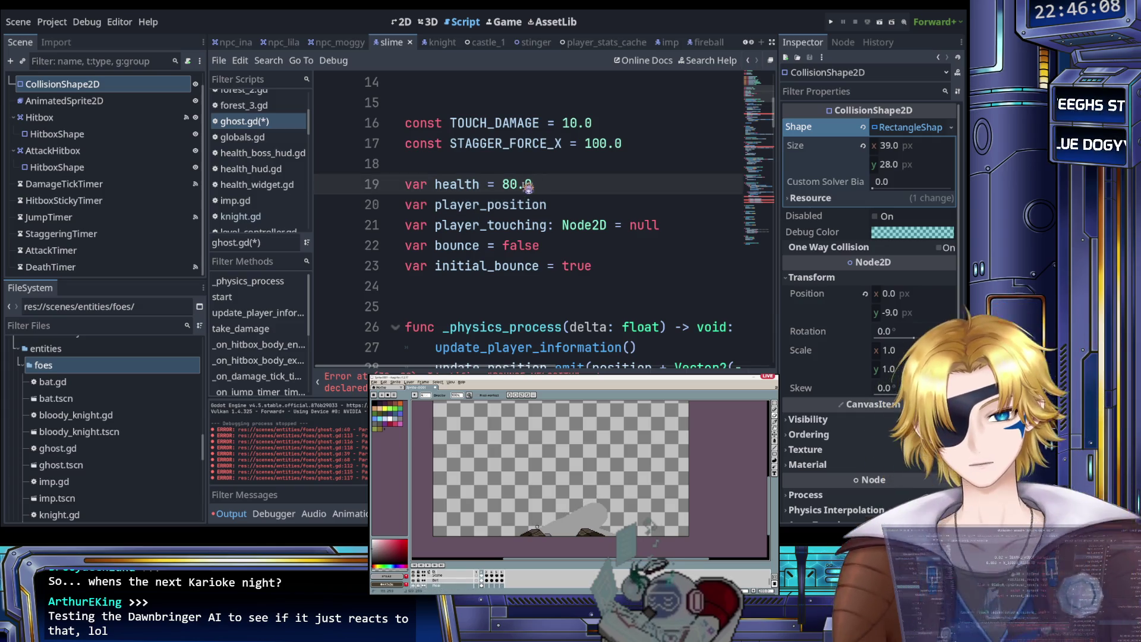
click(578, 212)
key(ctrl+s)
Step: Delete the 'if not is_on_floor()' gravity check from _physics_process
scroll(600, 238, down, 2)
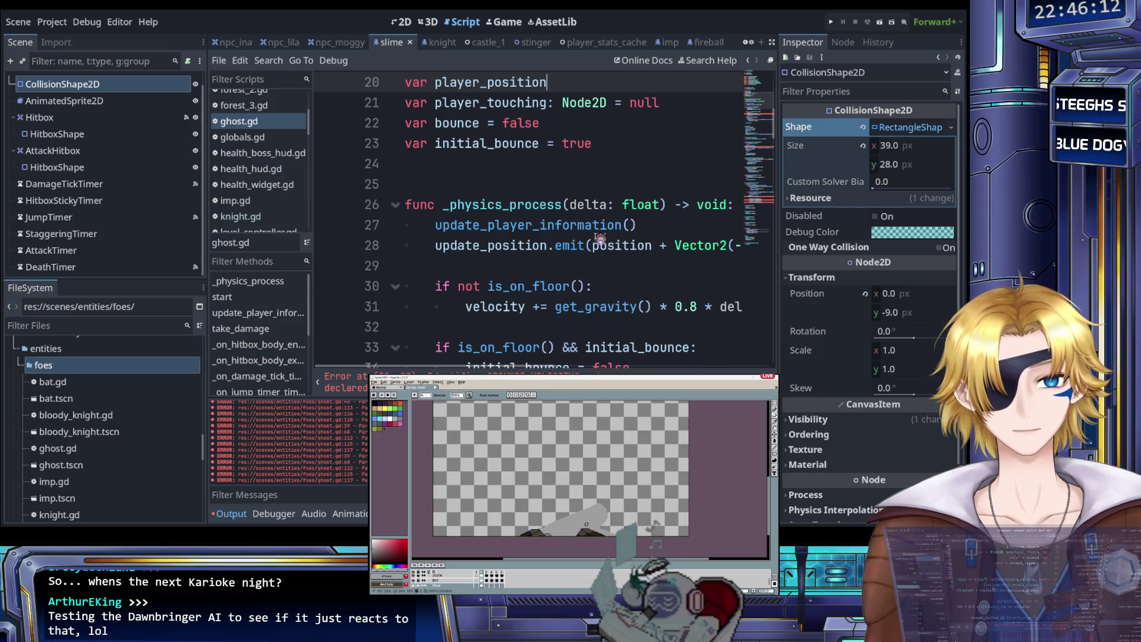
scroll(567, 240, down, 2)
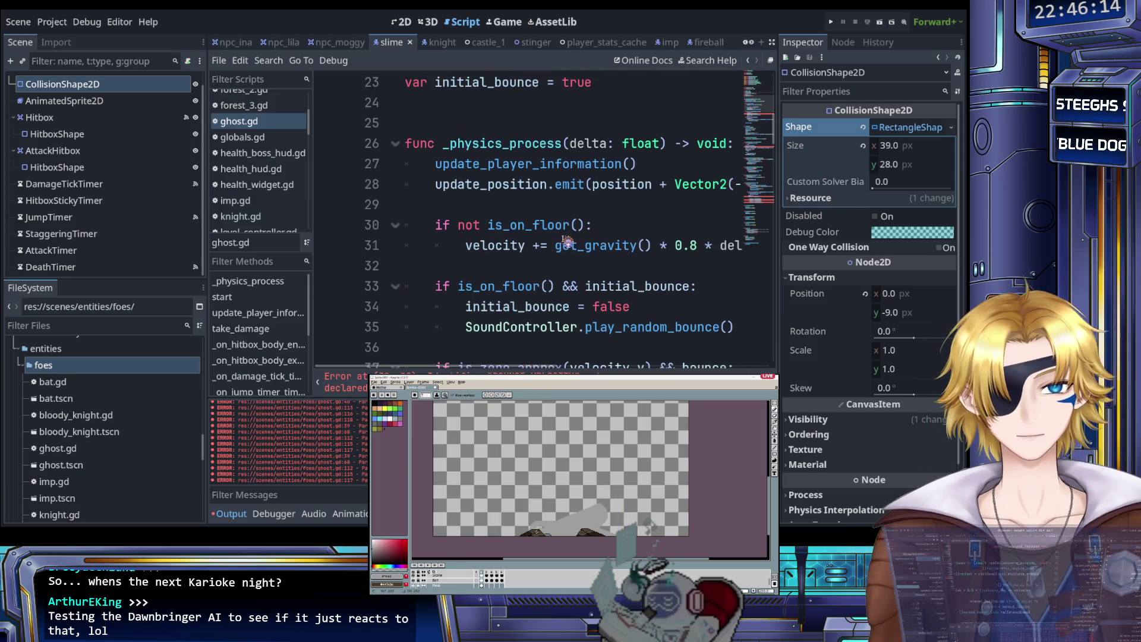
scroll(525, 234, up, 1)
scroll(670, 252, right, 3)
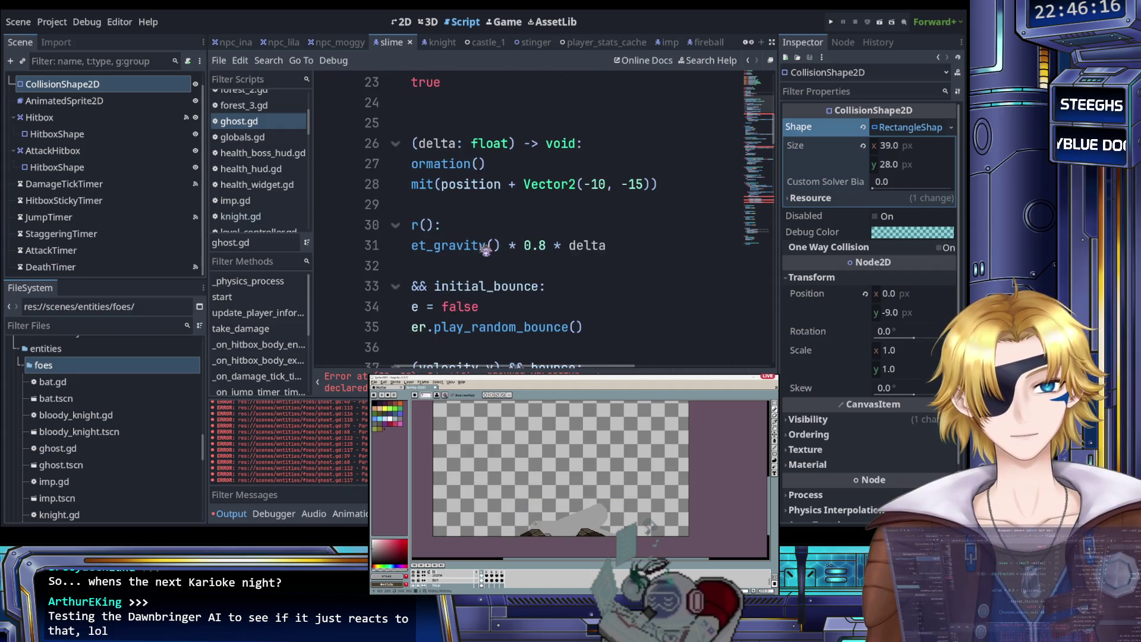
mouse_move(670, 252)
mouse_down()
mouse_move(521, 226)
mouse_move(438, 227)
mouse_up()
key(Delete)
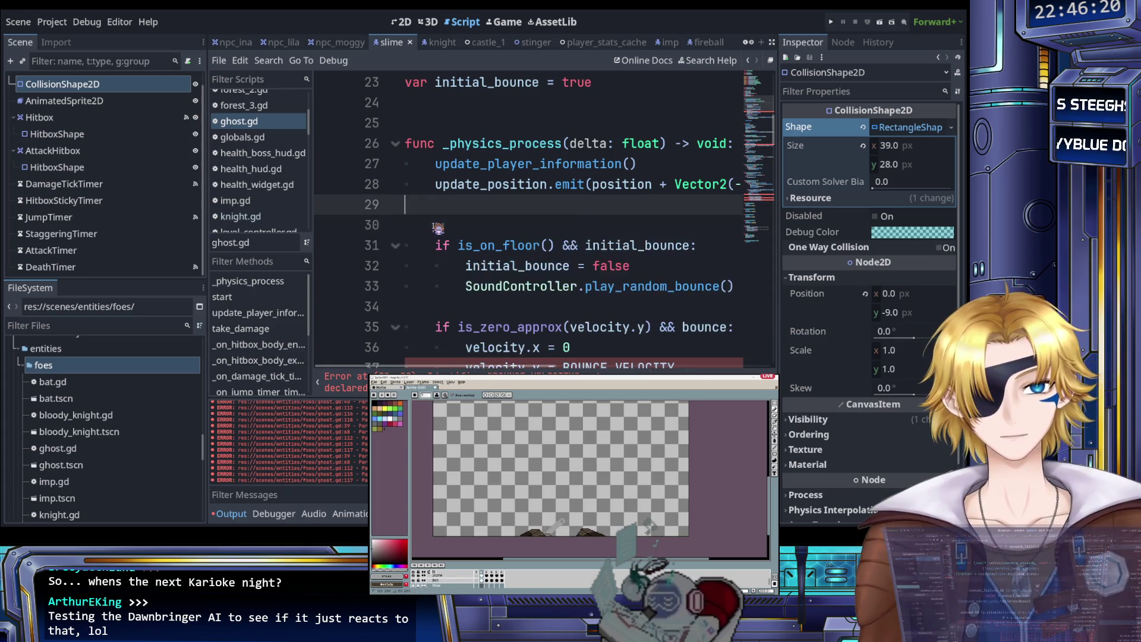
scroll(441, 227, right, 5)
scroll(519, 268, left, 5)
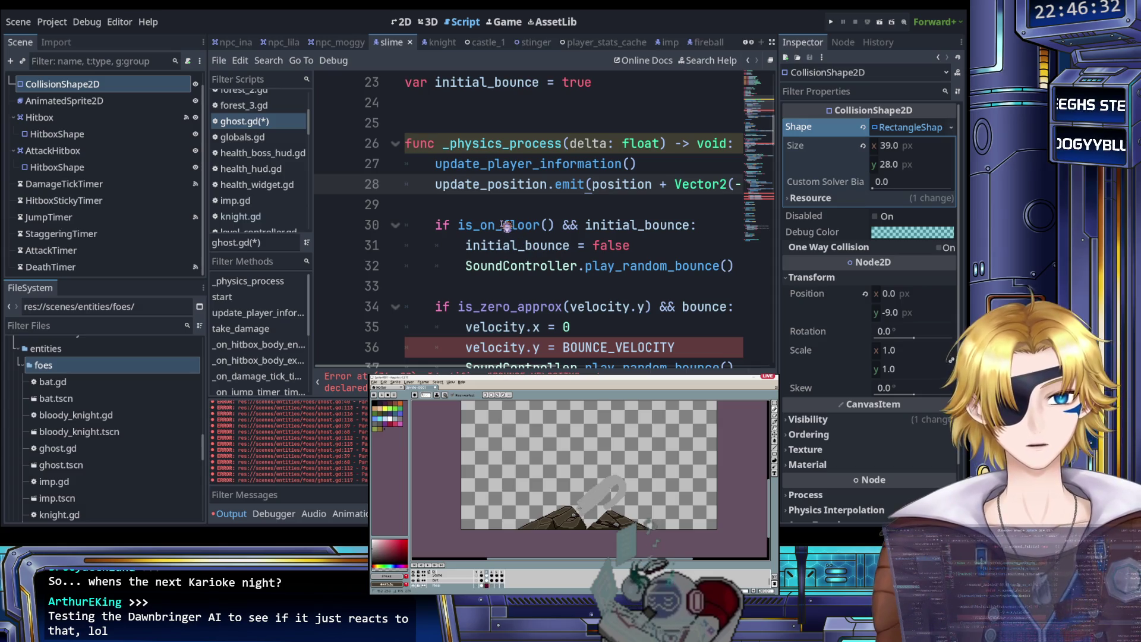
Step: Delete the bounce and idle landing block, leaving move_and_slide() after the position update
scroll(461, 223, down, 1)
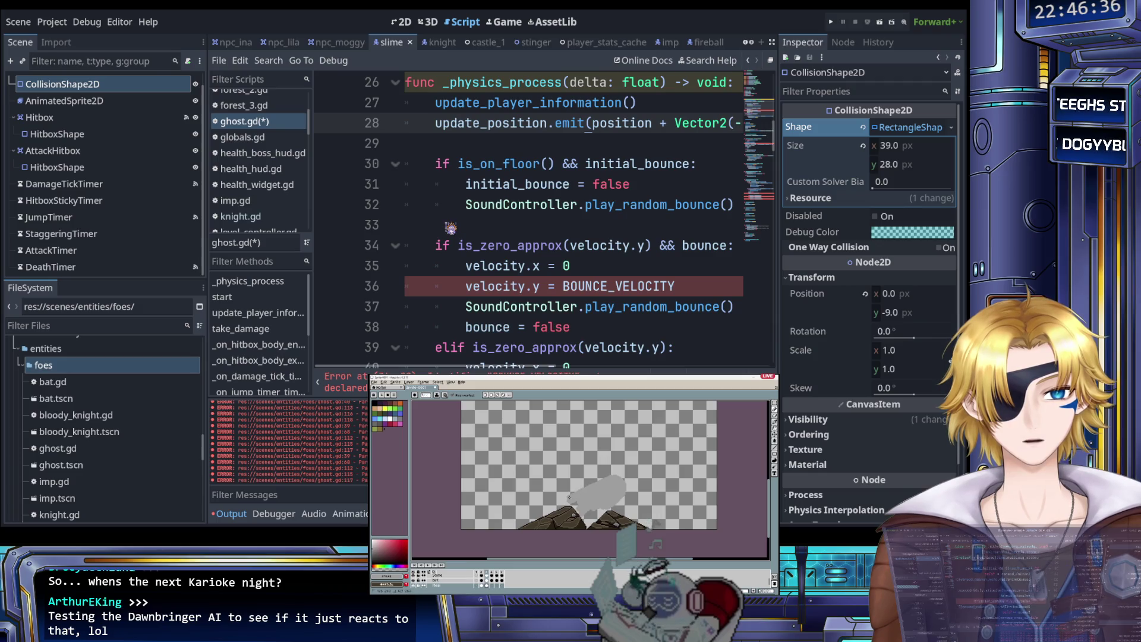
scroll(451, 227, down, 1)
scroll(448, 226, up, 2)
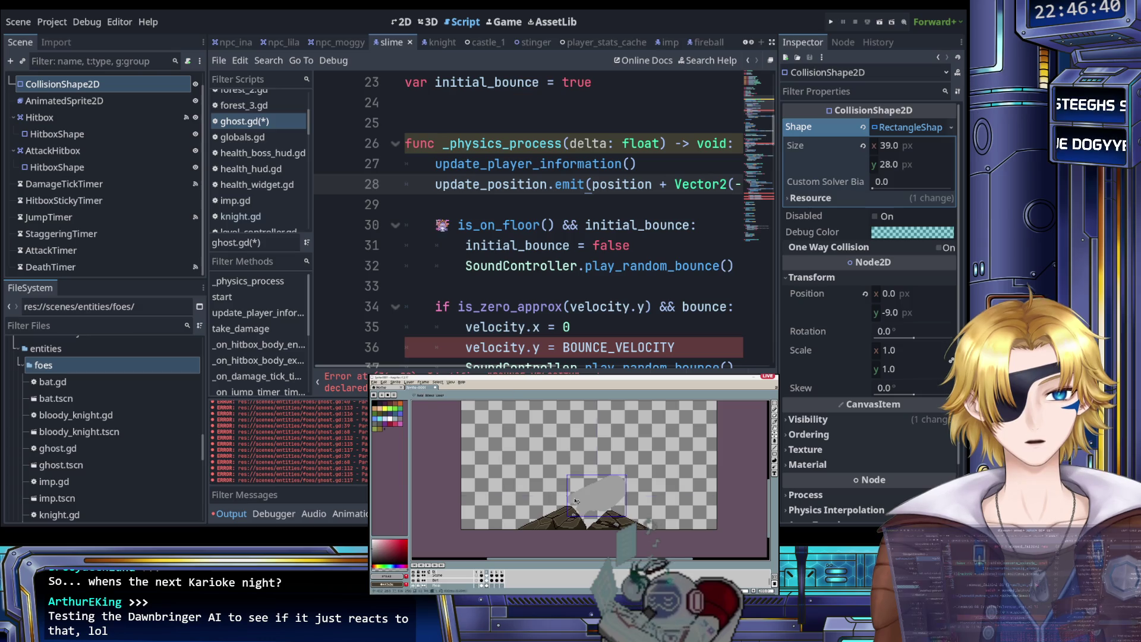
mouse_move(440, 225)
mouse_down()
mouse_move(578, 205)
mouse_move(676, 259)
mouse_move(700, 301)
mouse_up()
key(Delete)
scroll(655, 272, up, 2)
scroll(655, 272, up, 1)
scroll(656, 271, down, 3)
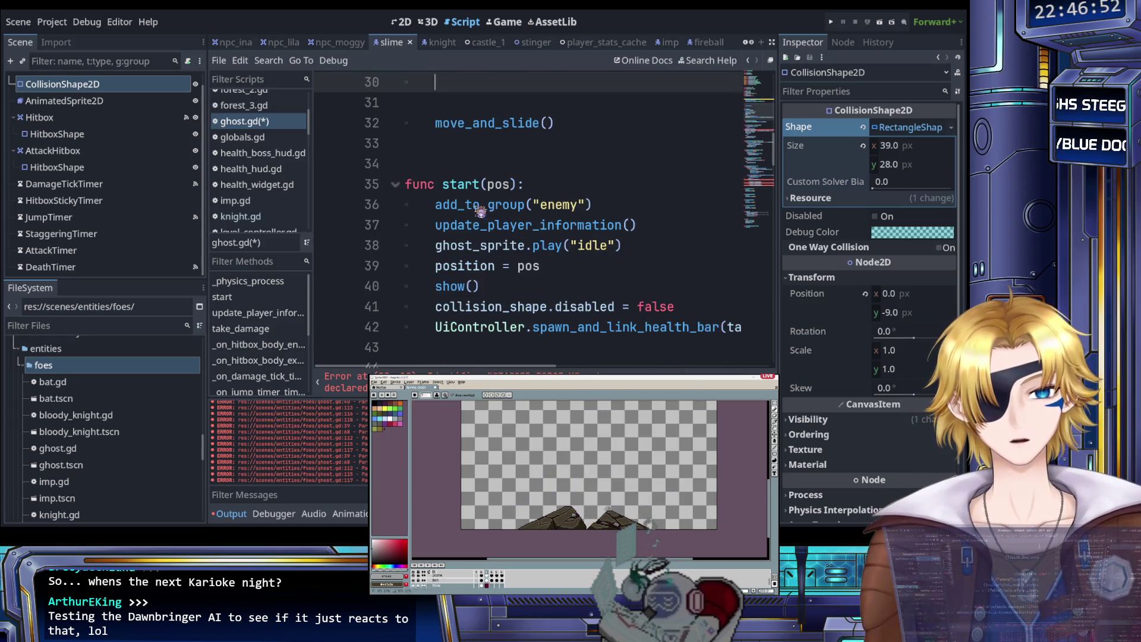
scroll(478, 211, down, 1)
click(480, 166)
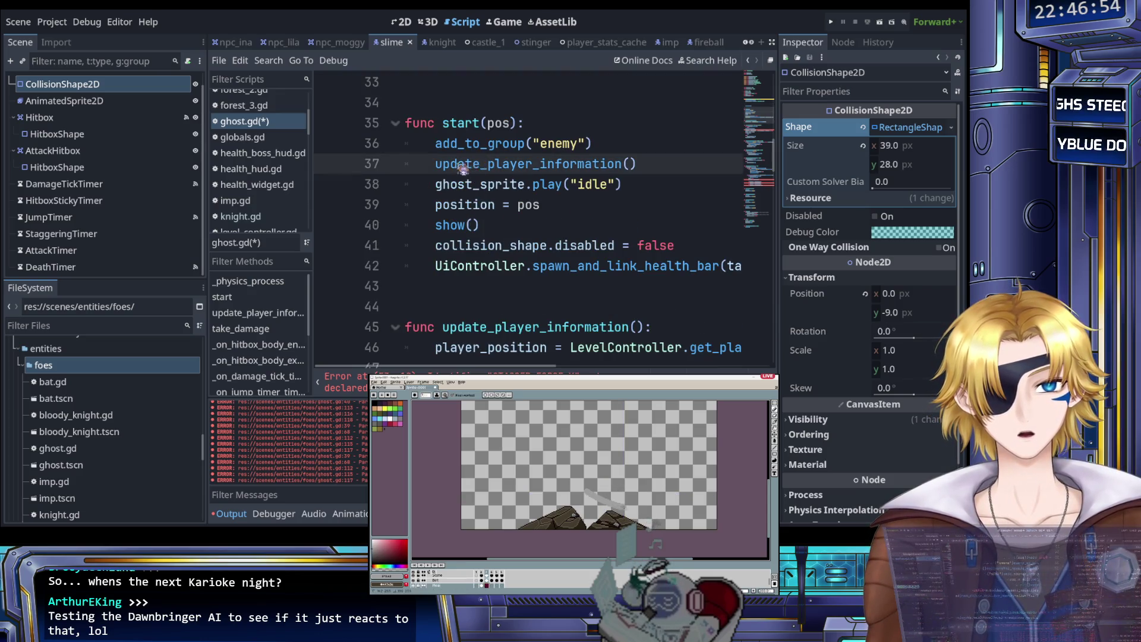
click(476, 183)
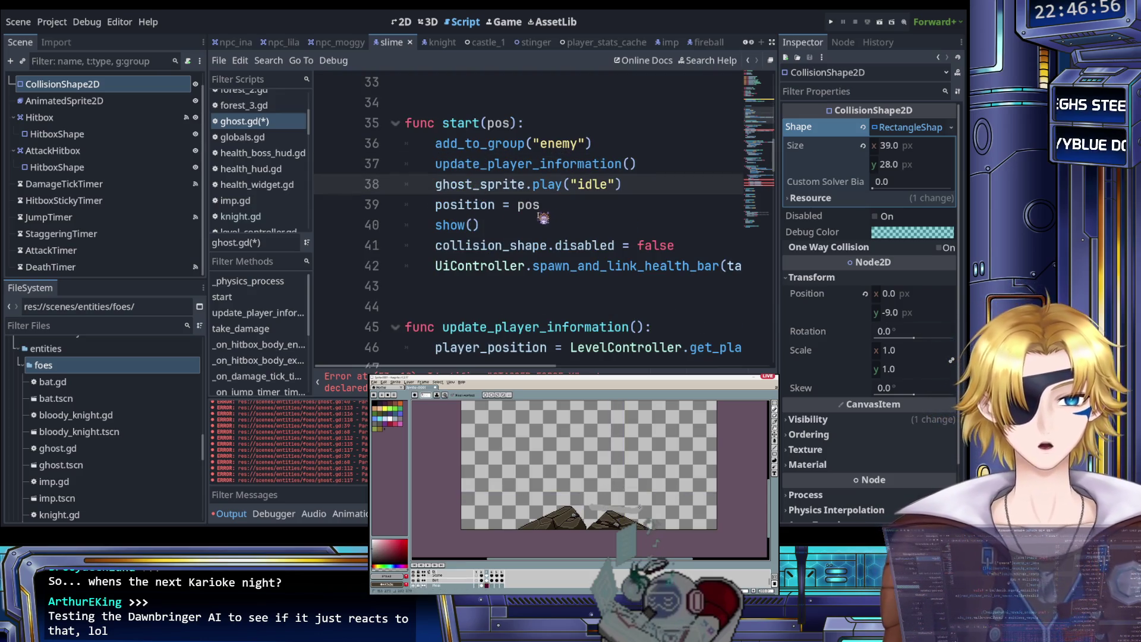
click(521, 223)
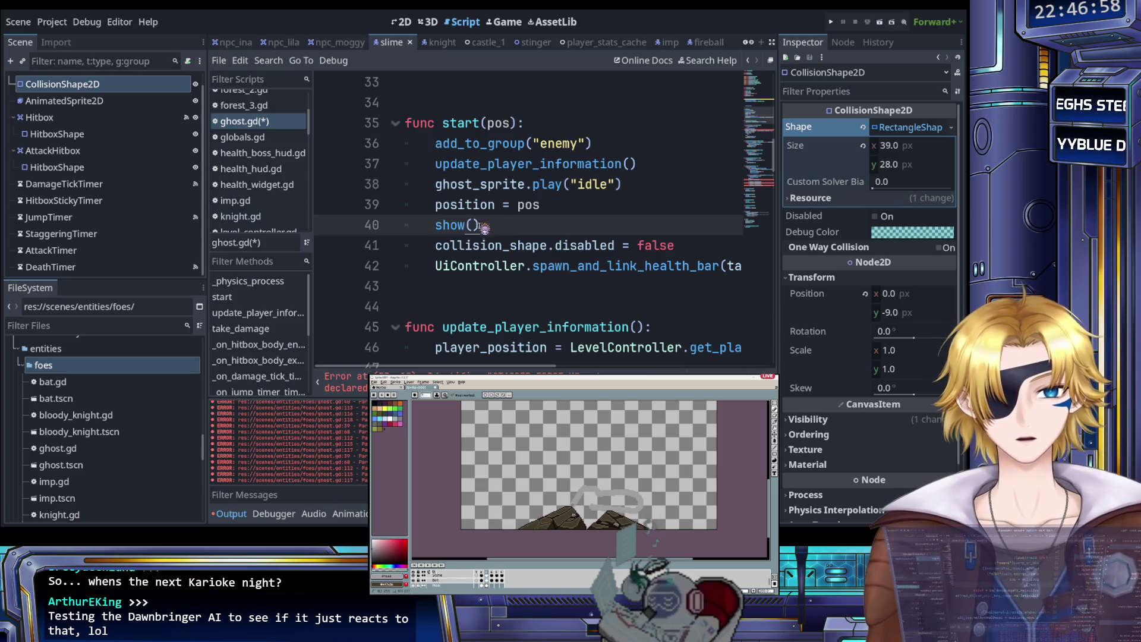
click(504, 248)
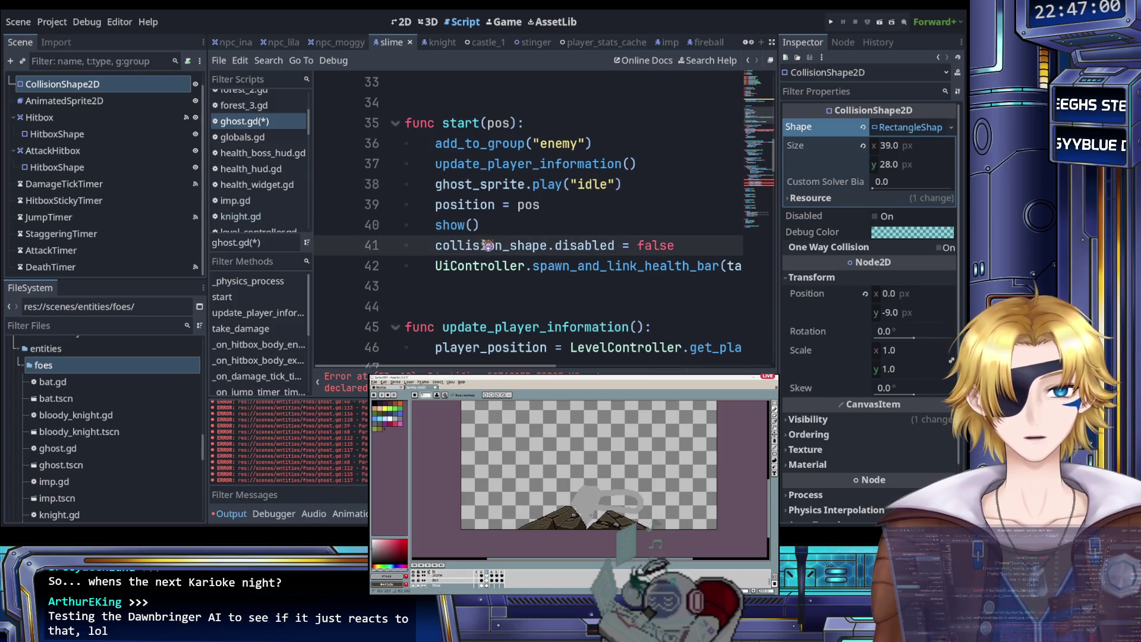
scroll(503, 253, down, 1)
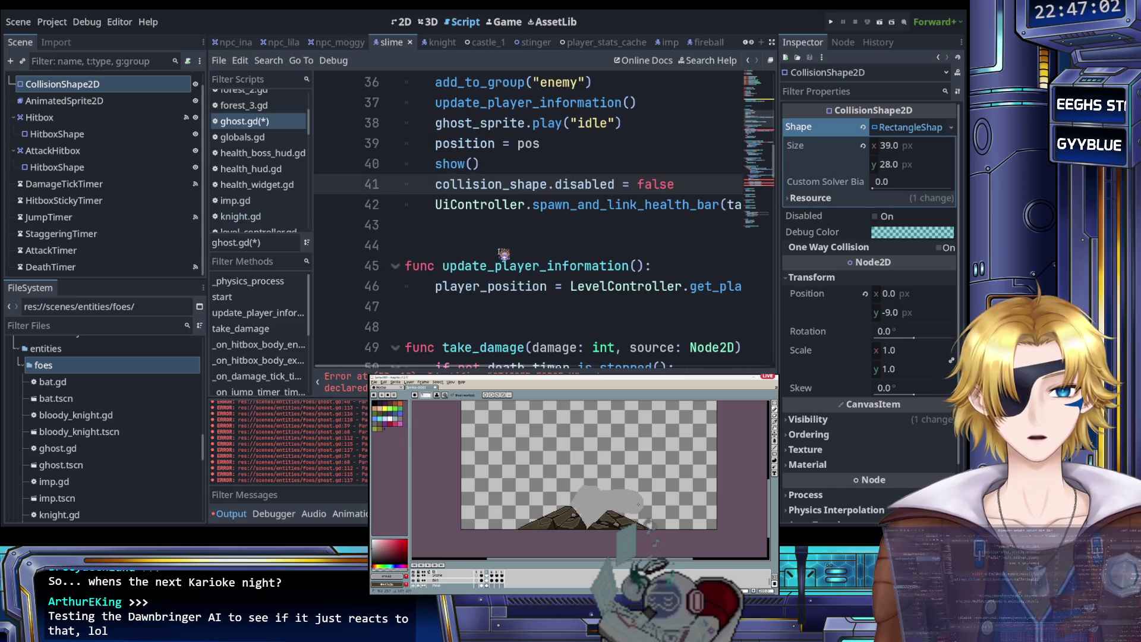
scroll(487, 242, down, 1)
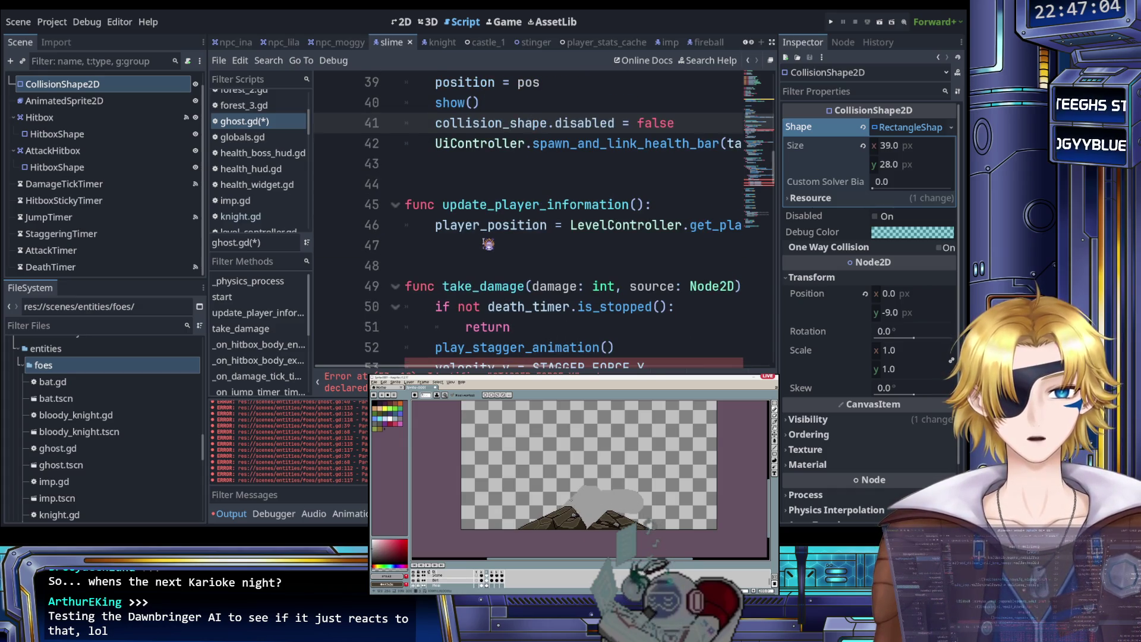
scroll(485, 240, up, 1)
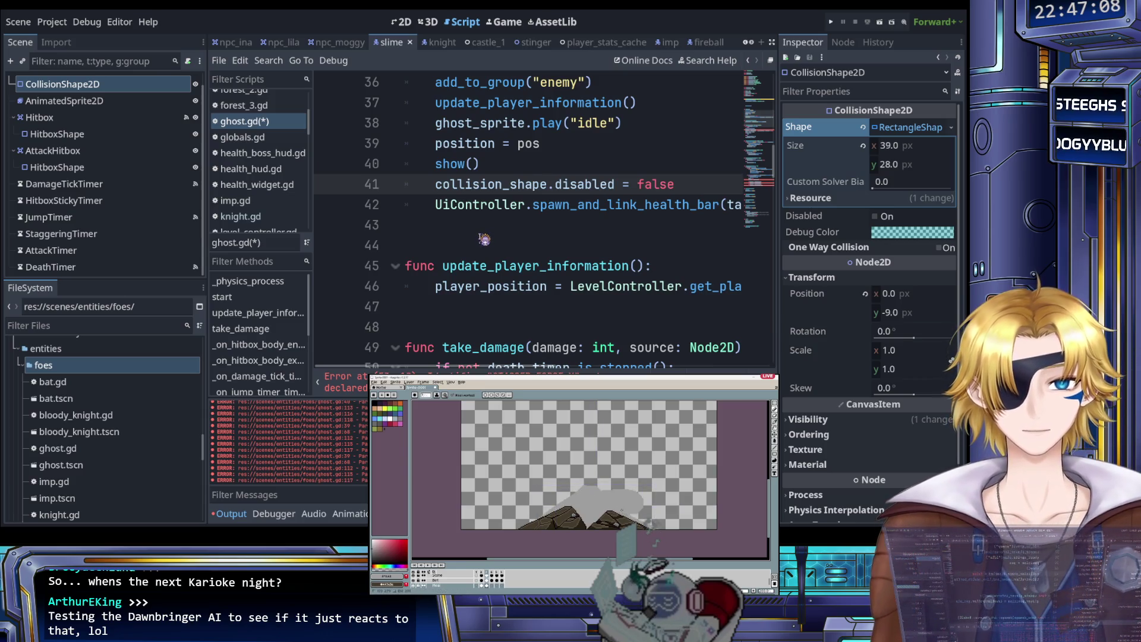
scroll(484, 266, down, 1)
scroll(484, 268, up, 1)
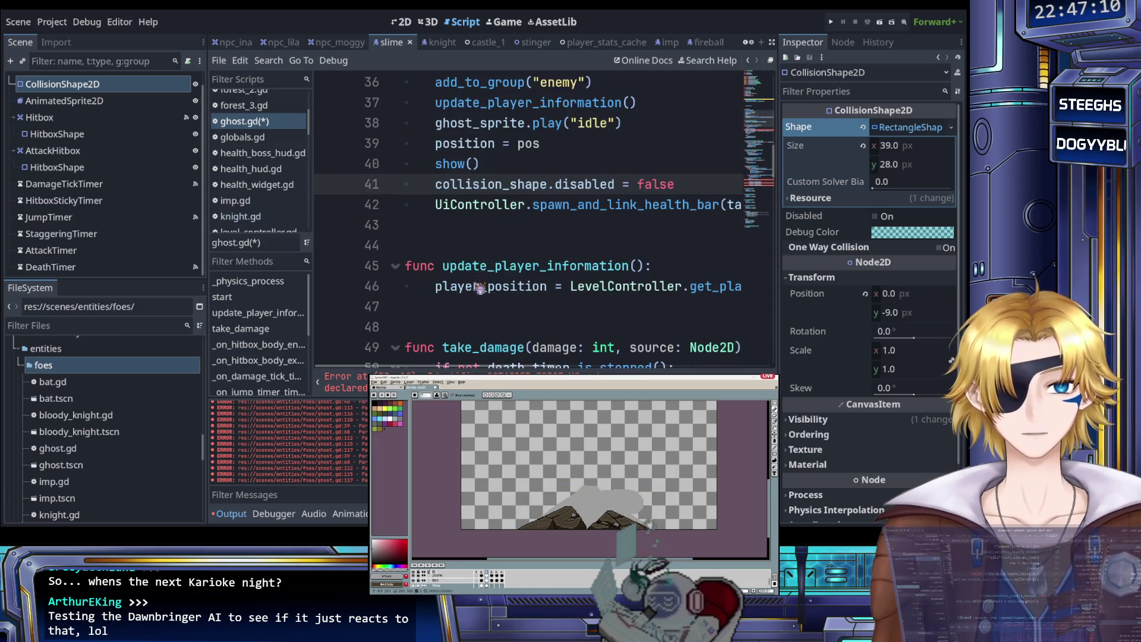
scroll(479, 288, down, 3)
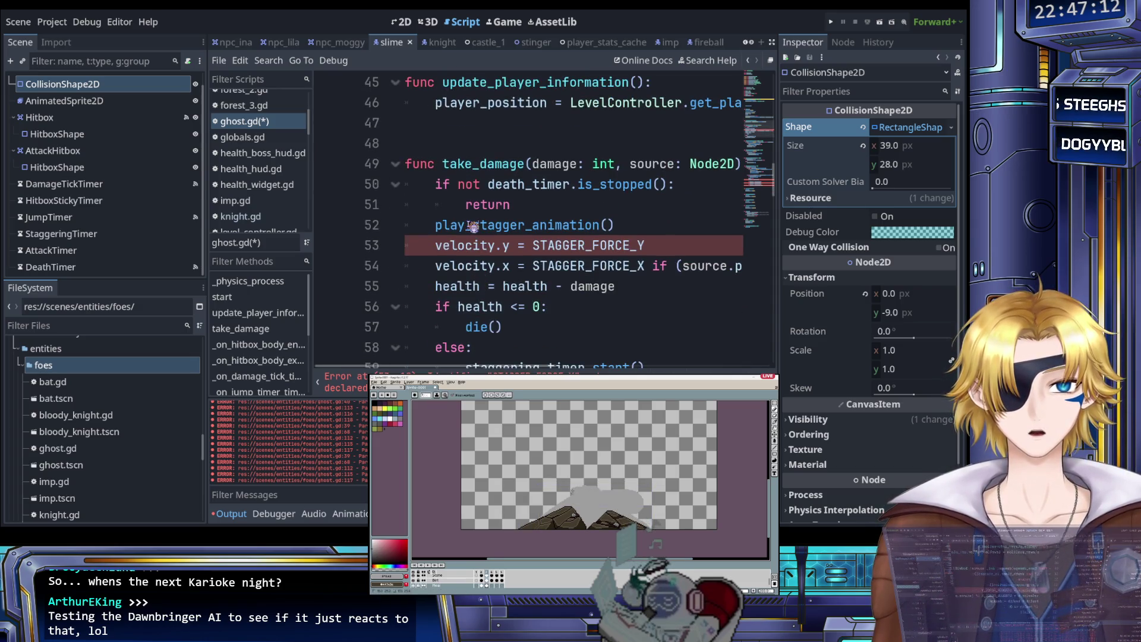
click(471, 245)
drag(436, 245, 650, 250)
key(BackSpace)
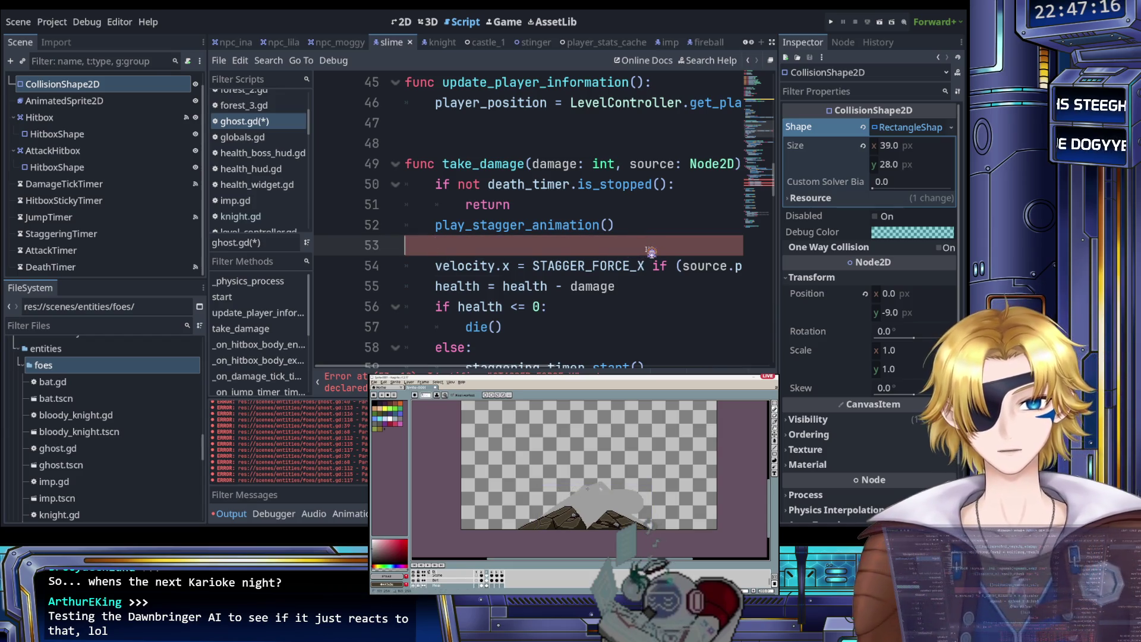
key(BackSpace)
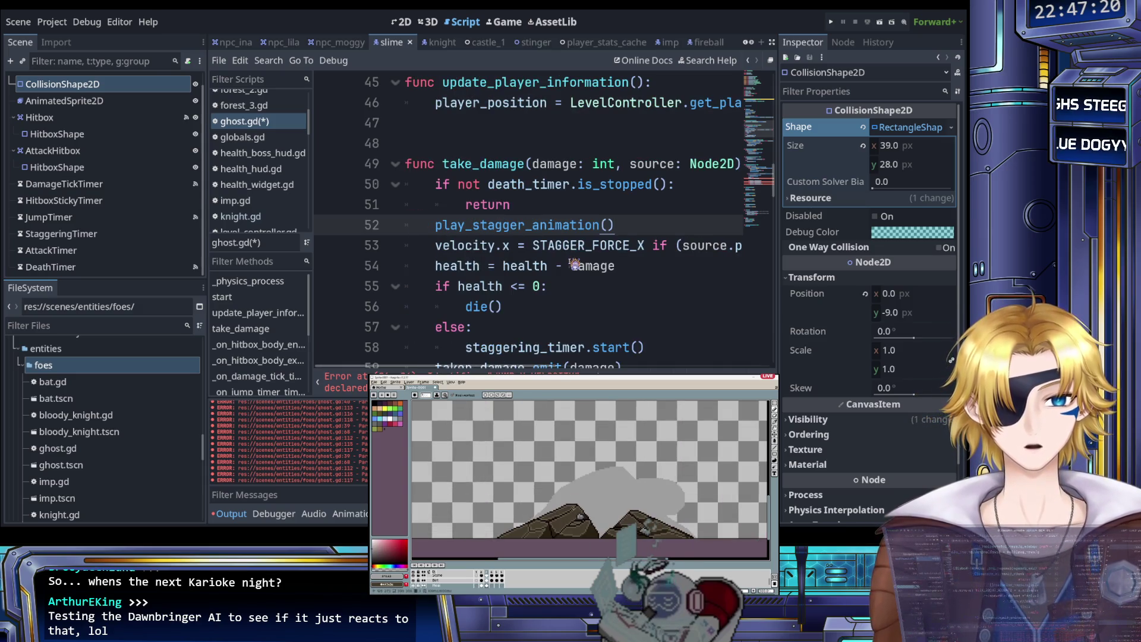
scroll(574, 264, down, 1)
scroll(574, 264, right, 3)
scroll(574, 264, right, 5)
scroll(577, 264, left, 8)
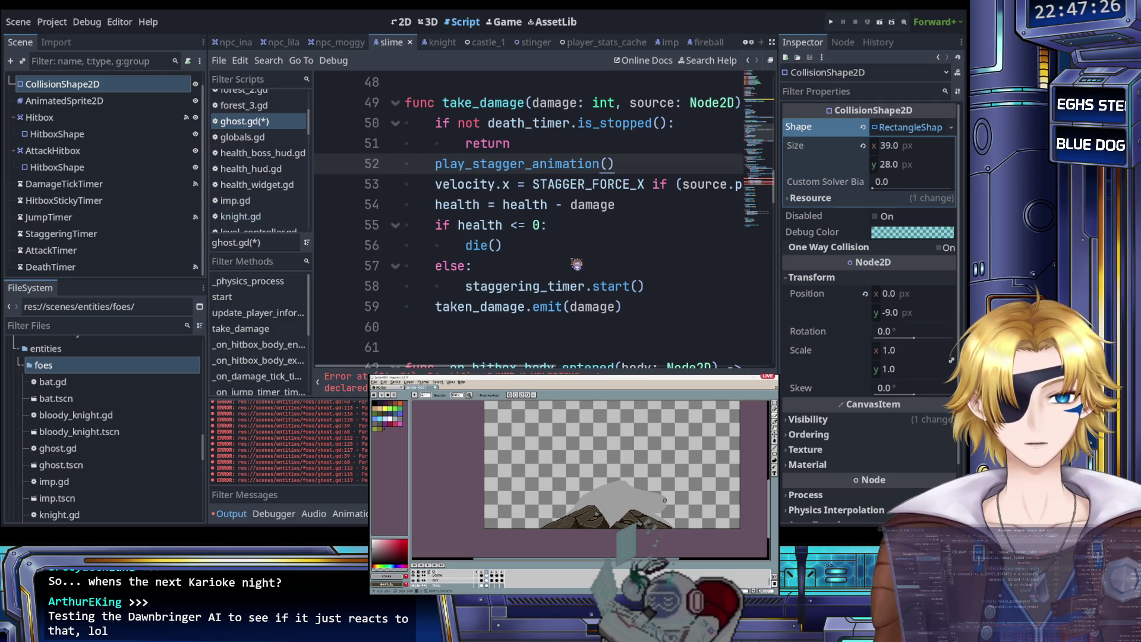
scroll(577, 263, down, 3)
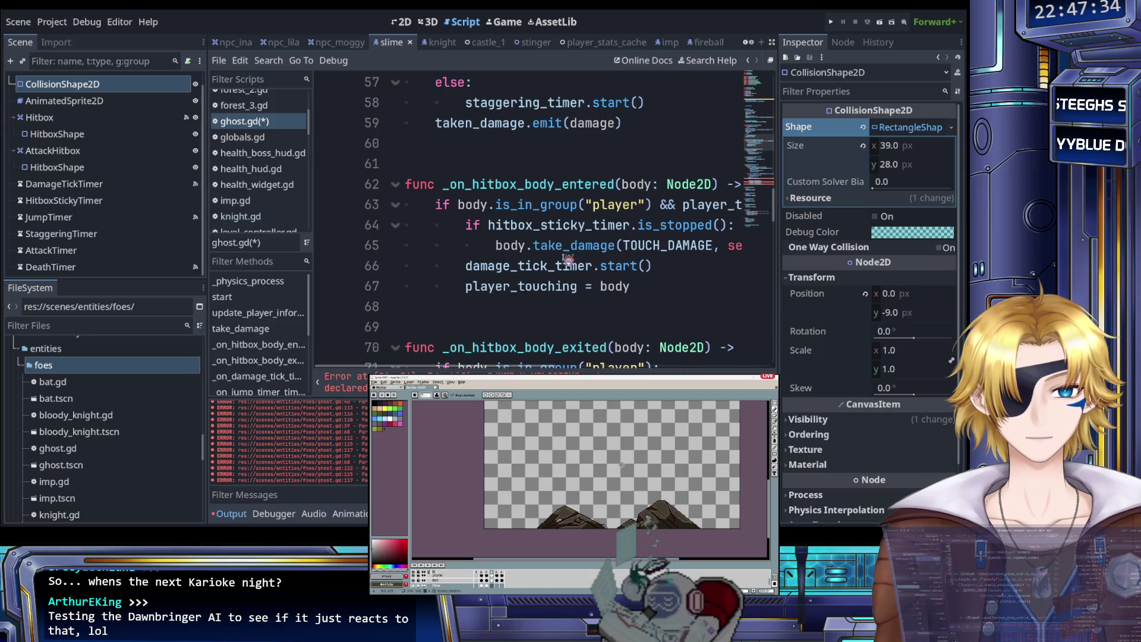
scroll(562, 257, right, 6)
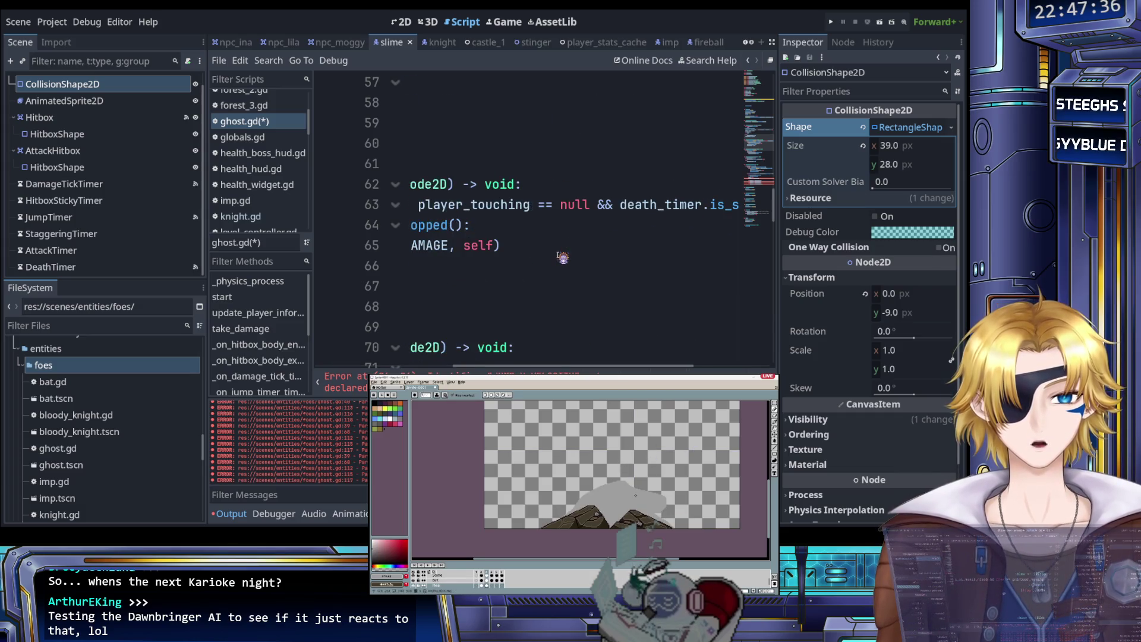
scroll(562, 256, left, 6)
scroll(562, 257, right, 6)
scroll(562, 257, left, 6)
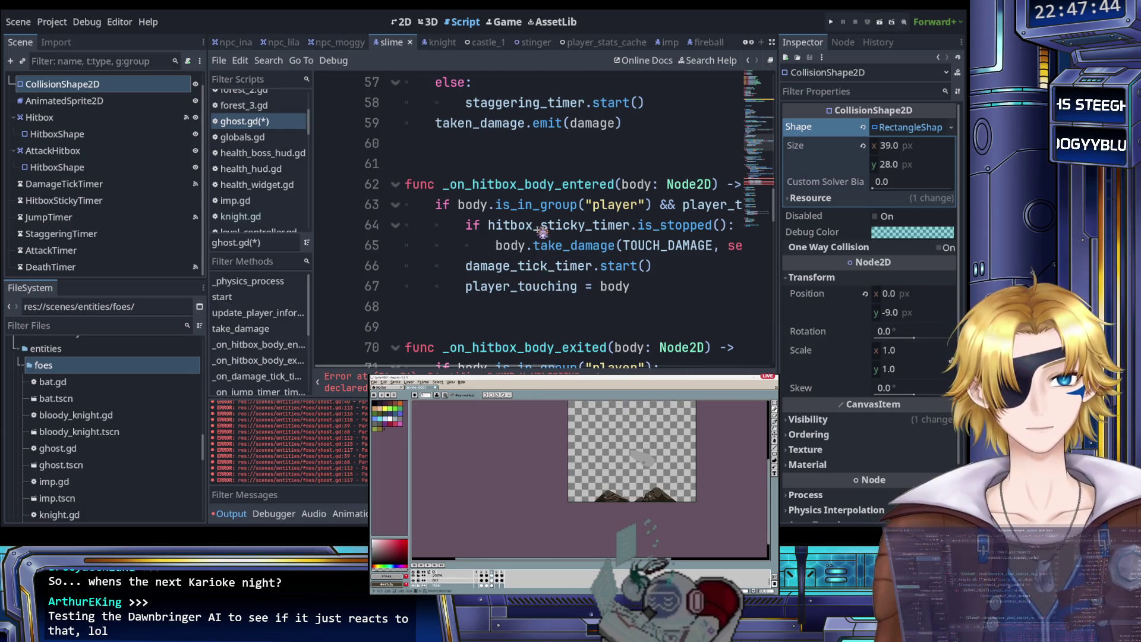
click(542, 231)
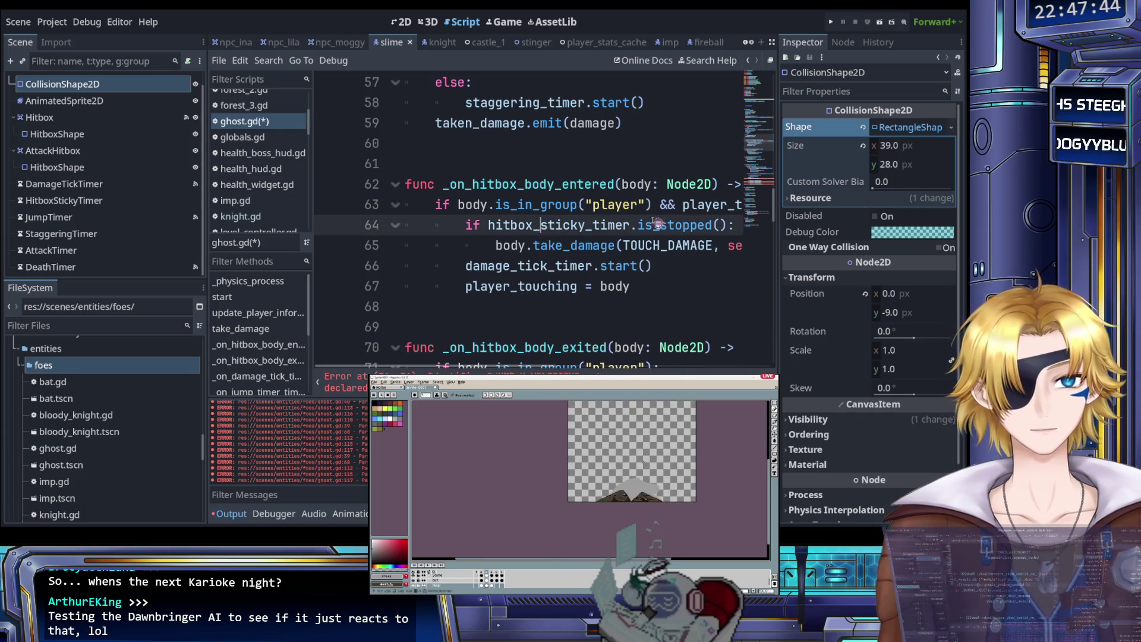
Step: Inspect the slime Hitbox's signals and jump to its body_entered handler code
click(107, 116)
click(850, 43)
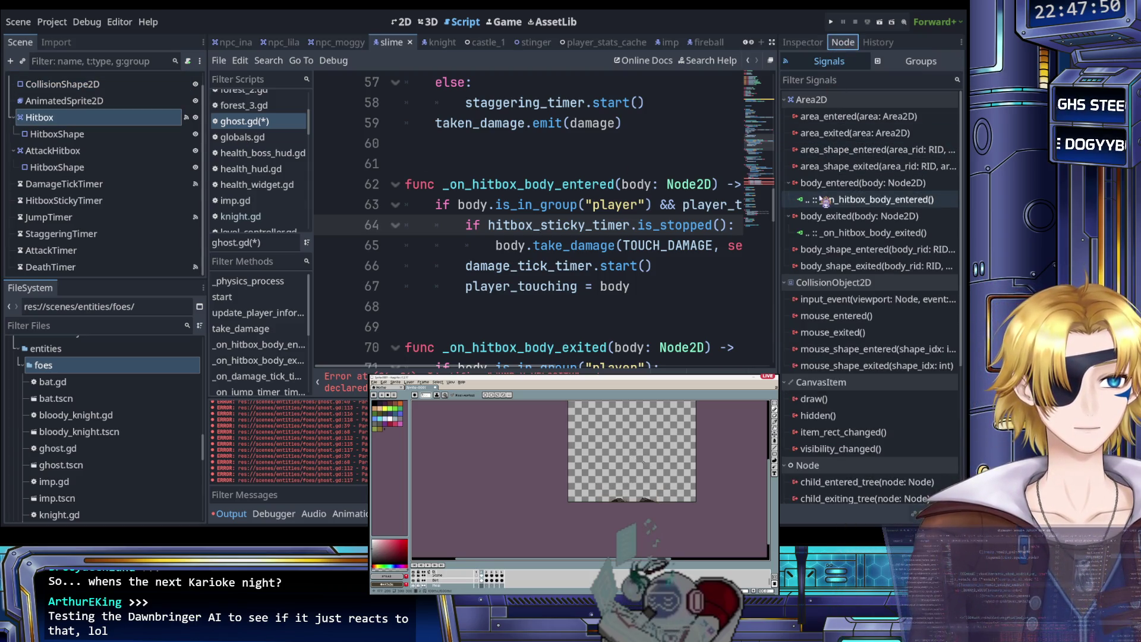
click(104, 117)
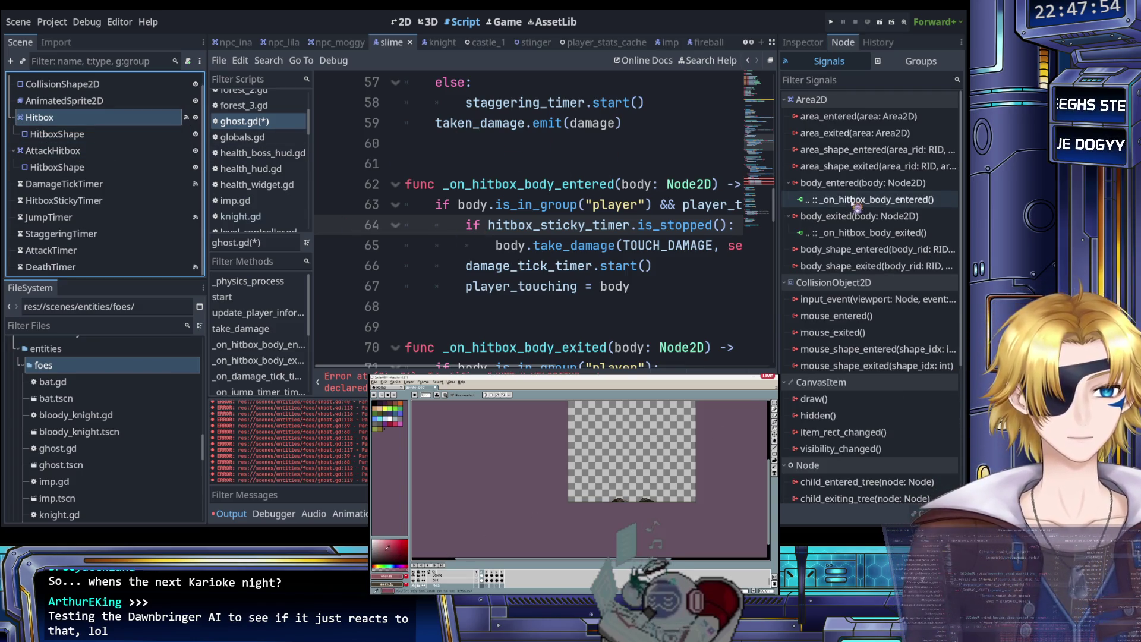
double_click(856, 202)
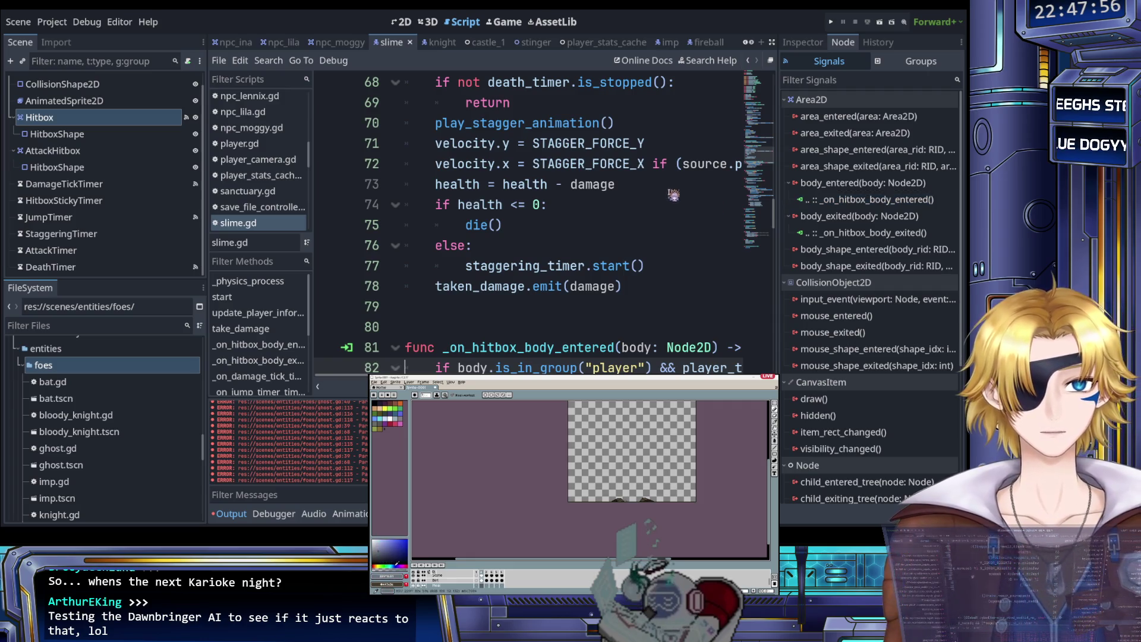
scroll(101, 131, up, 1)
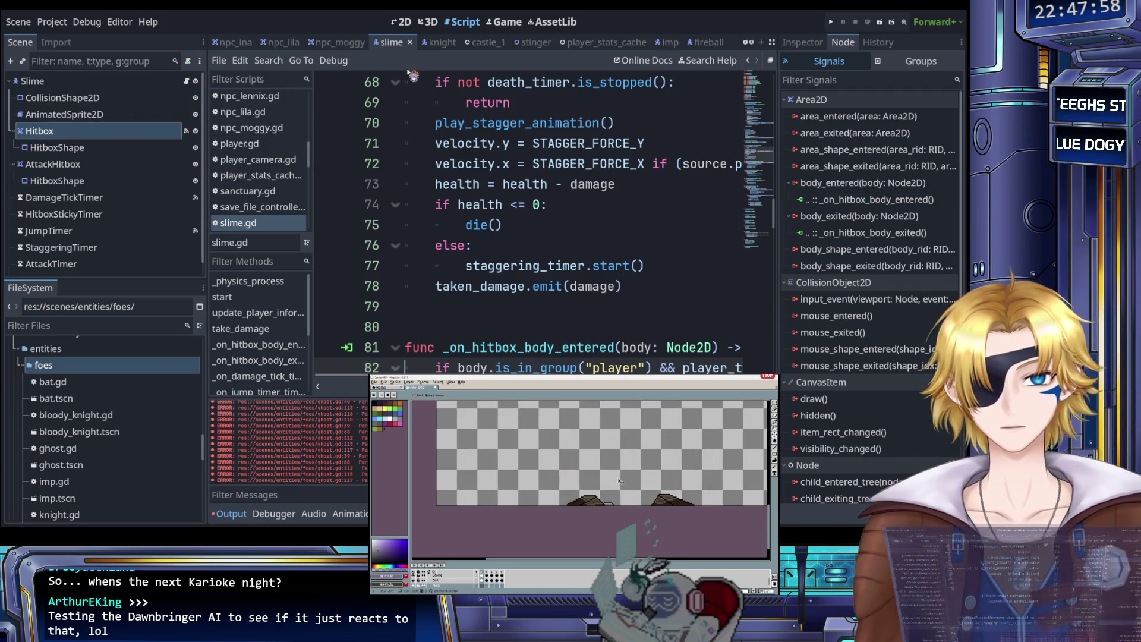
Step: Paste the slime's CollisionShape2D through DeathTimer nodes under the Ghost root
click(152, 97)
scroll(127, 132, down, 1)
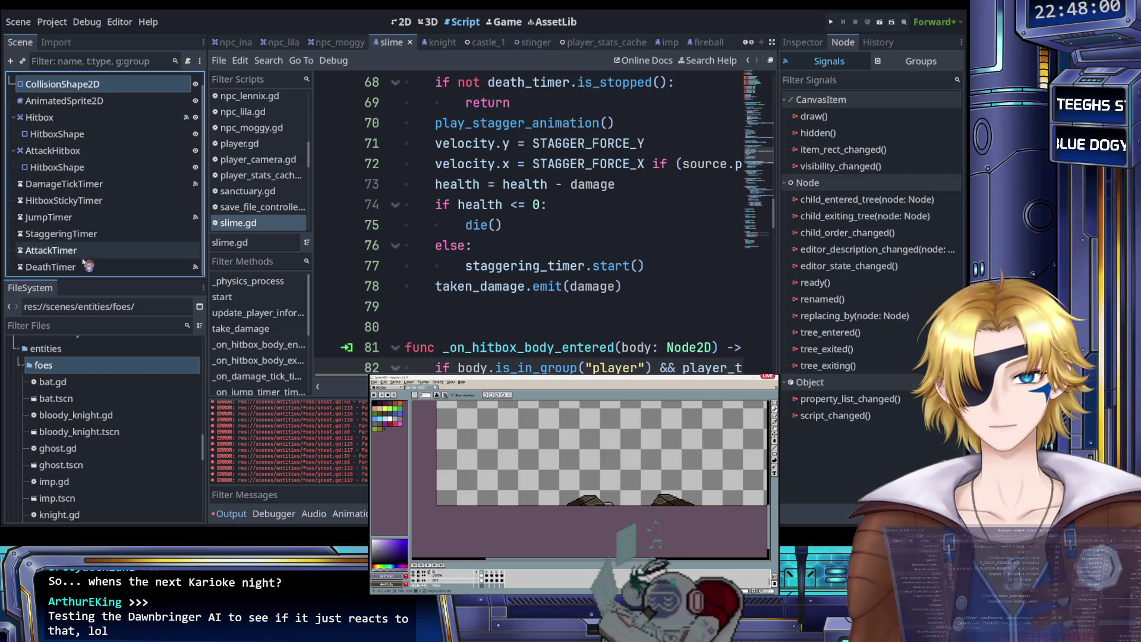
shift+click(88, 265)
scroll(114, 237, up, 1)
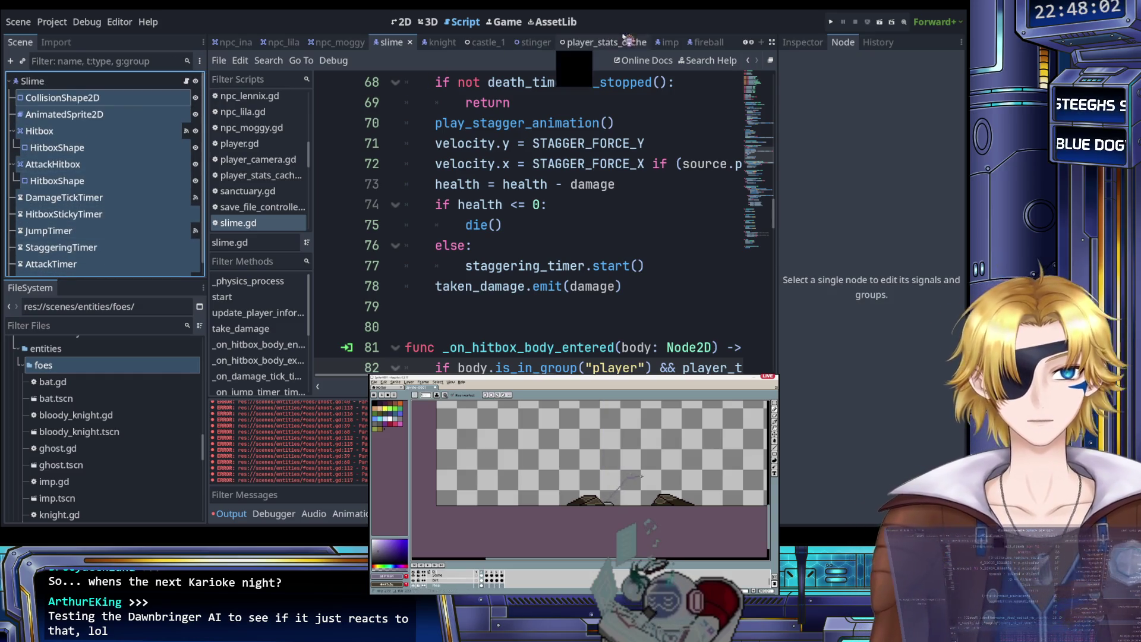
scroll(683, 43, down, 3)
click(665, 43)
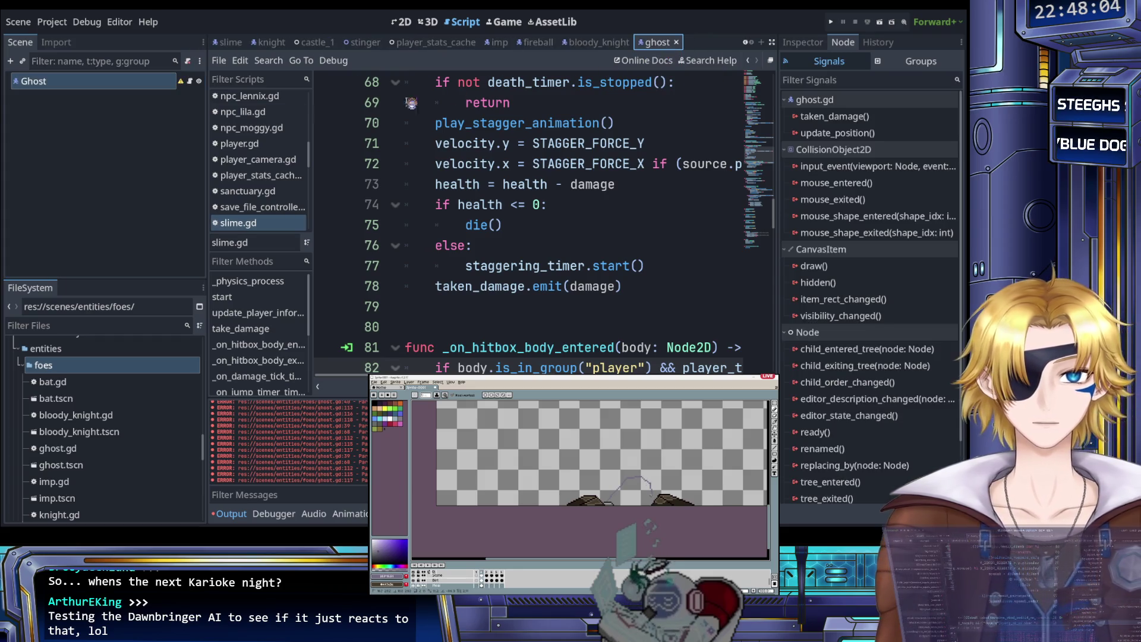
key(ctrl+v)
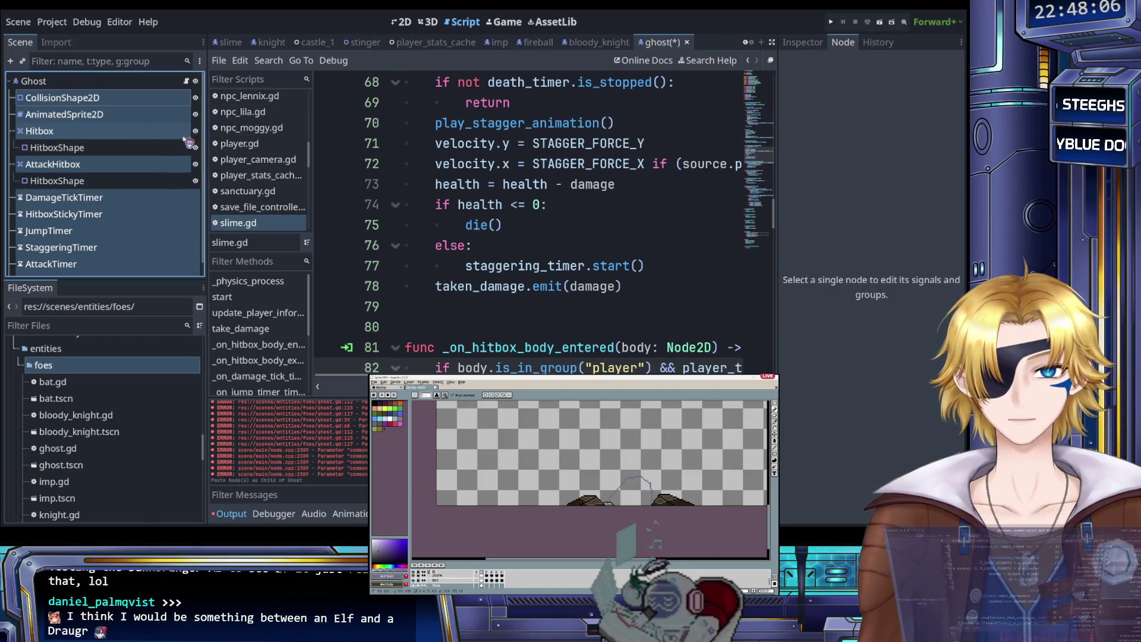
Step: Check the body_entered signal connection on the Ghost's pasted Hitbox node
click(95, 98)
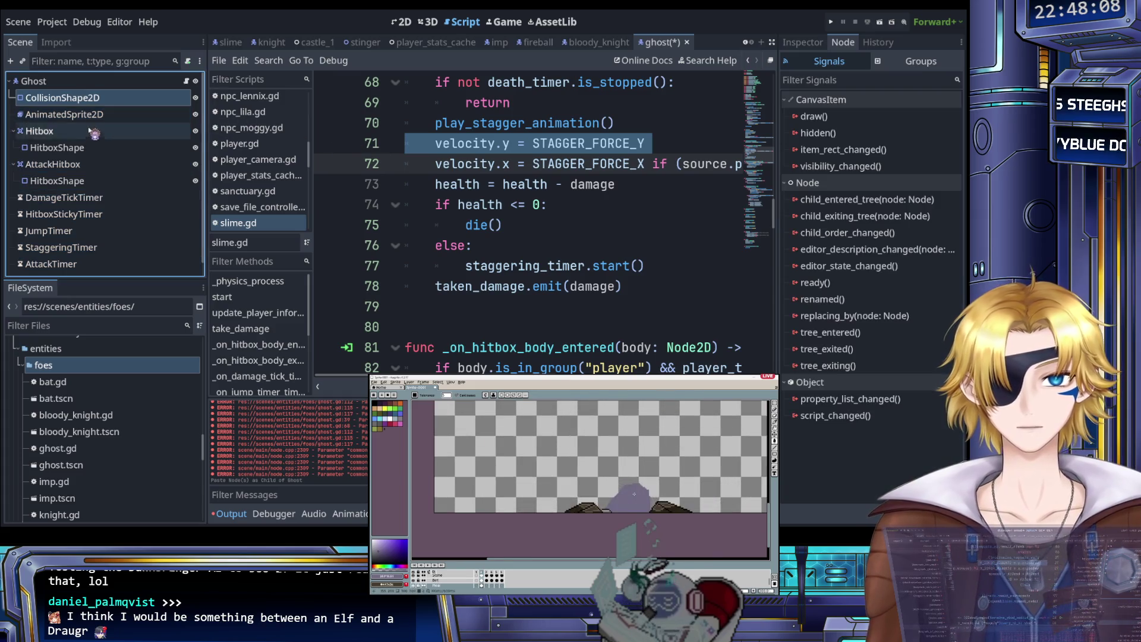
click(95, 130)
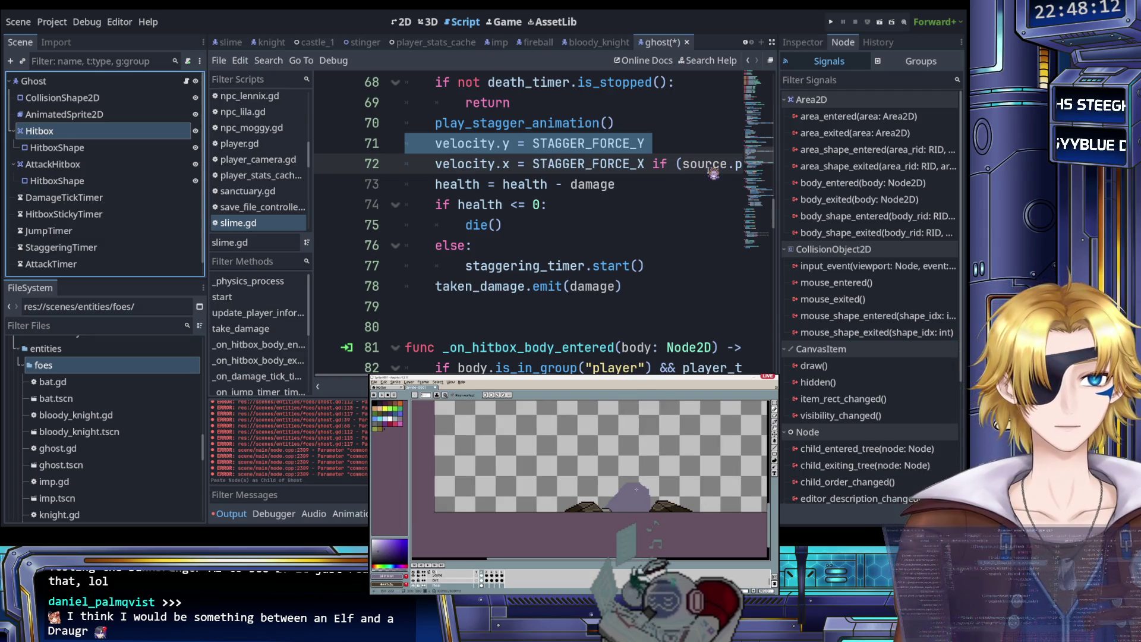
click(844, 184)
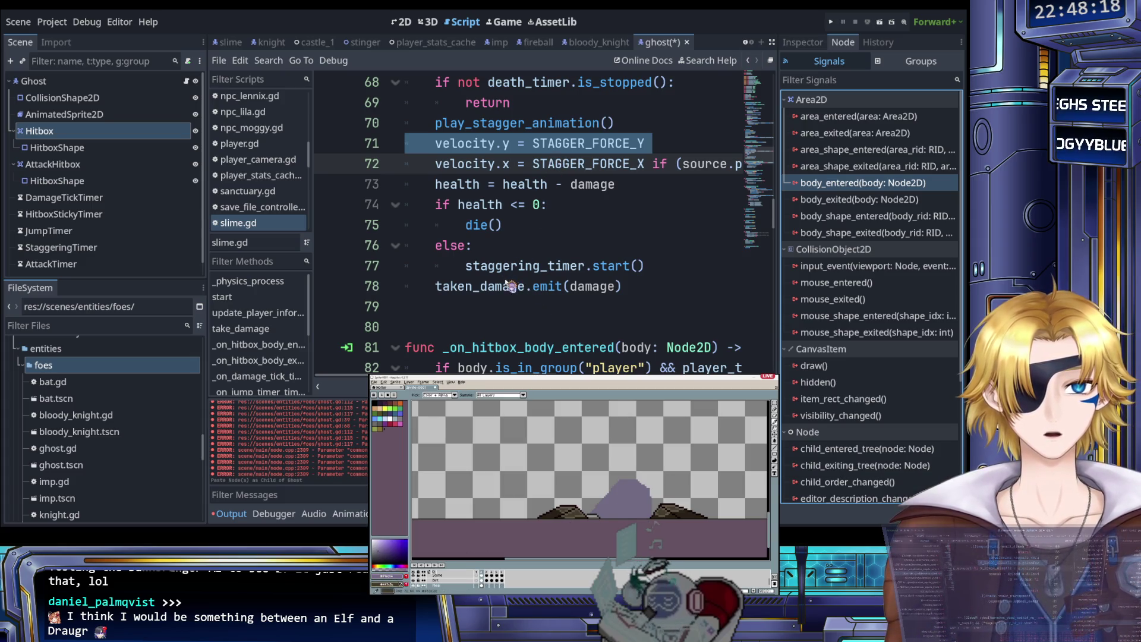
click(104, 142)
click(102, 136)
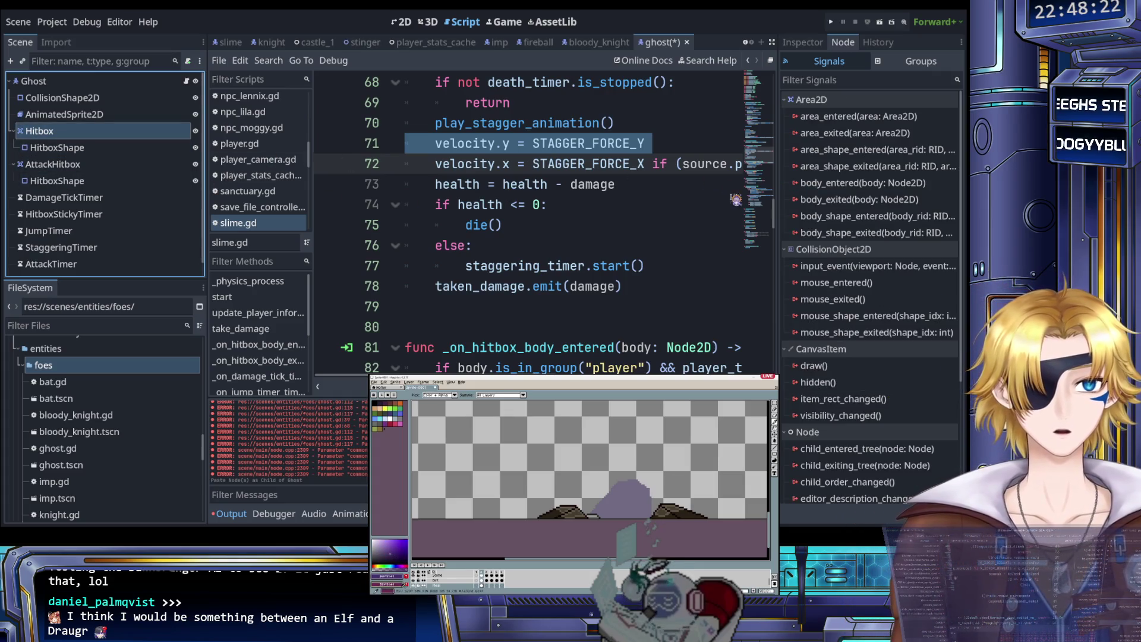
click(831, 183)
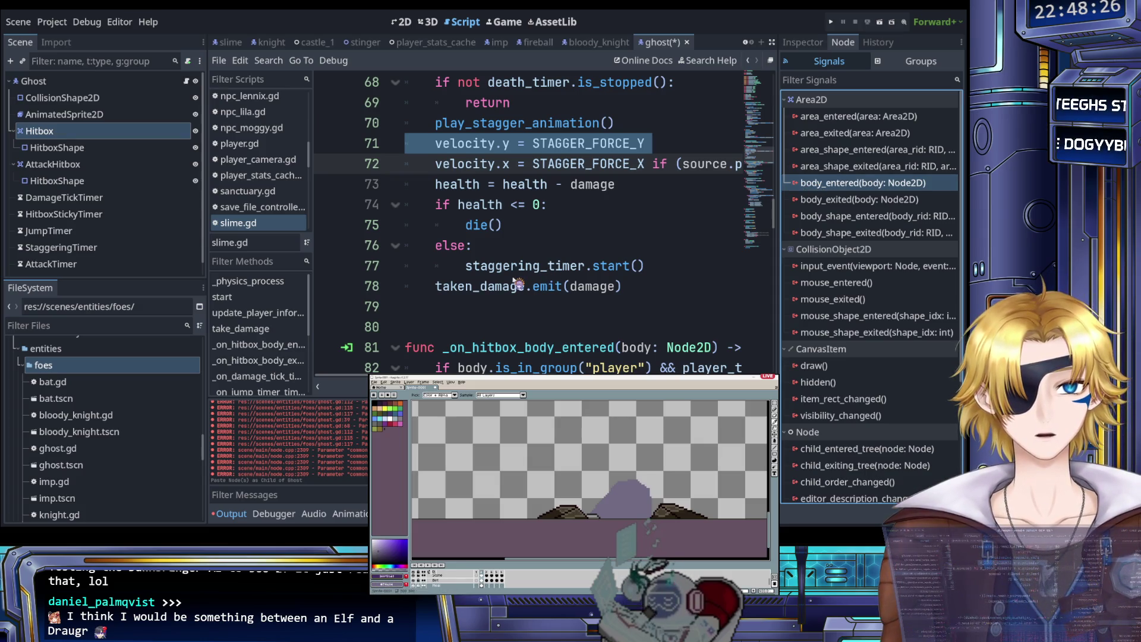
key(b)
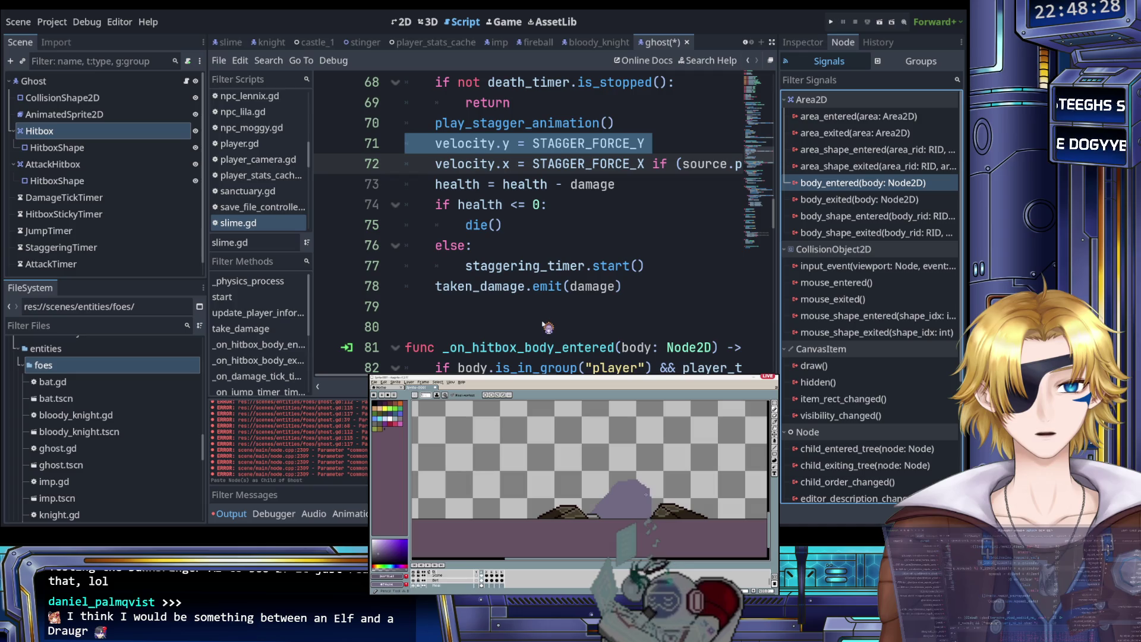
scroll(624, 502, up, 1)
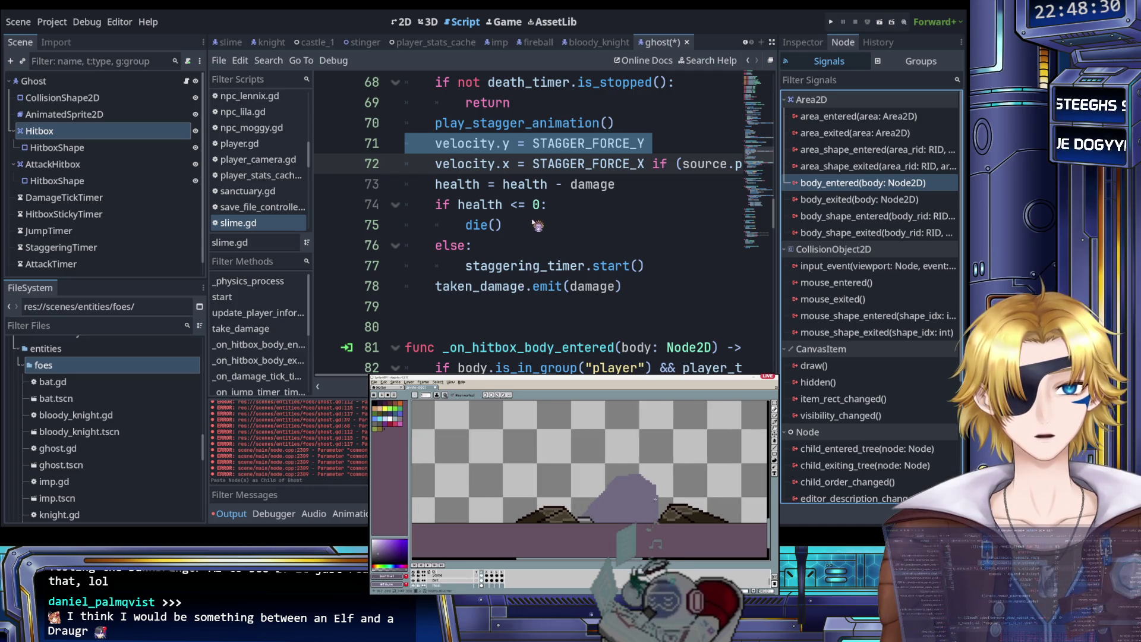
Step: Save the Ghost scene
scroll(550, 225, up, 7)
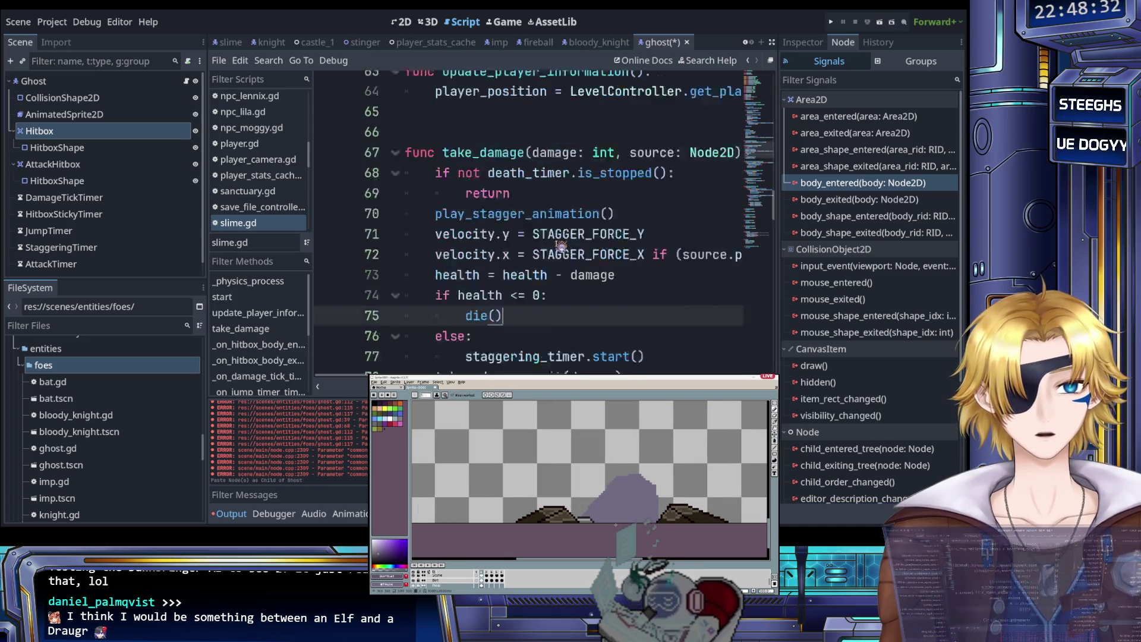
key(ctrl+s)
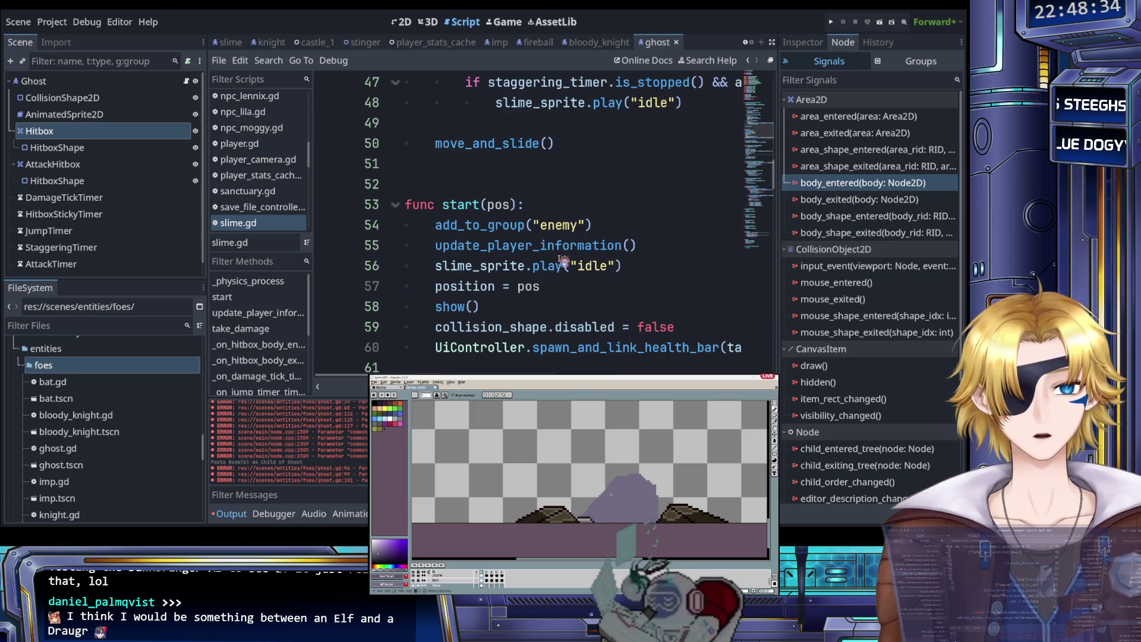
scroll(562, 262, down, 4)
scroll(562, 264, up, 19)
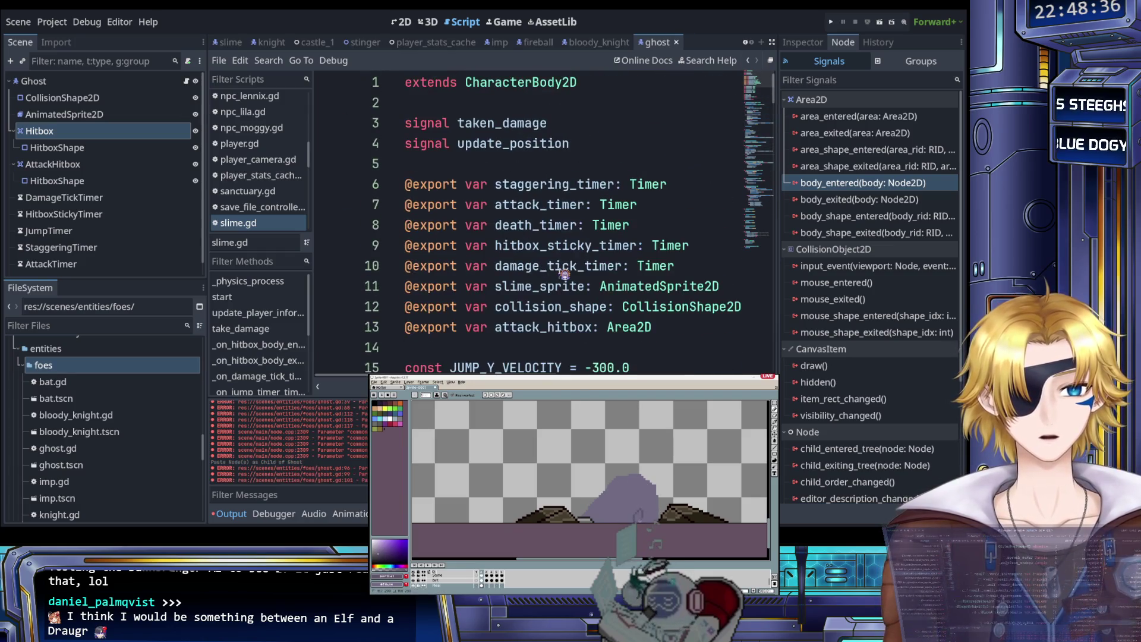
scroll(563, 273, down, 20)
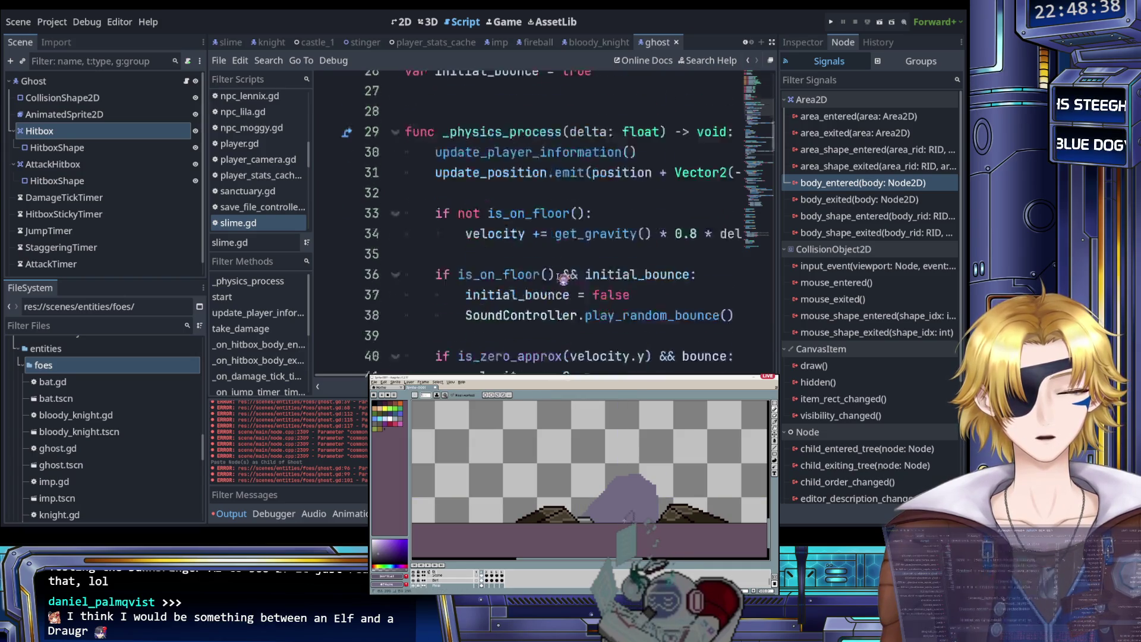
scroll(562, 274, down, 5)
scroll(562, 276, up, 9)
scroll(562, 277, down, 5)
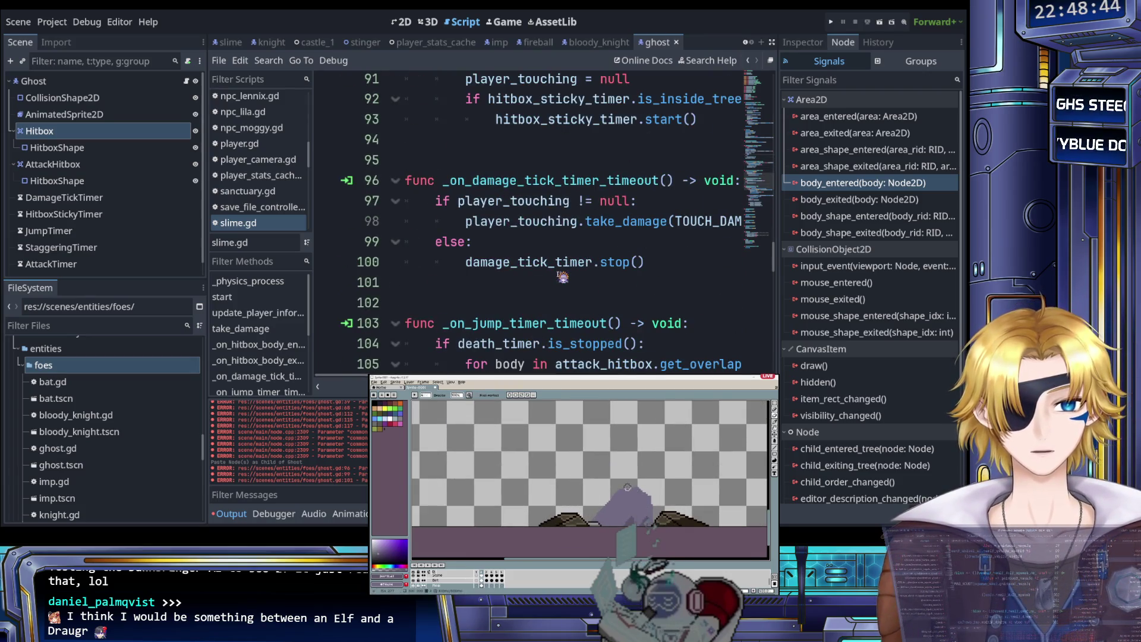
scroll(562, 277, down, 18)
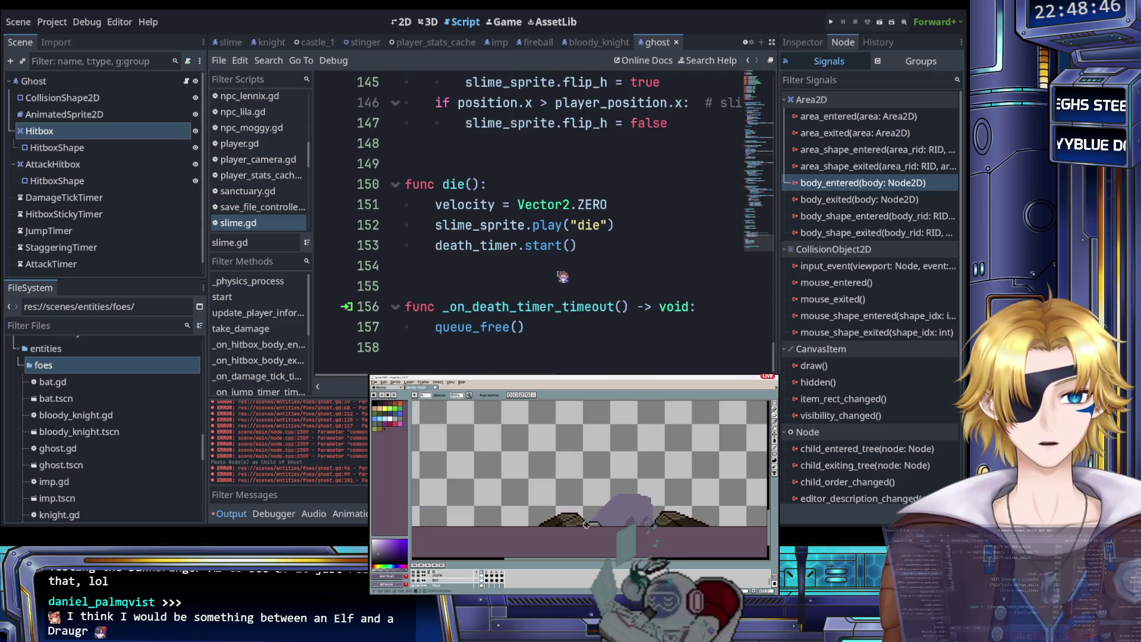
scroll(562, 276, up, 1)
Step: Find 'jump_' in slime.gd and delete the _on_jump_timer_timeout function and leftover blank lines
key(ctrl+f)
text(jum)
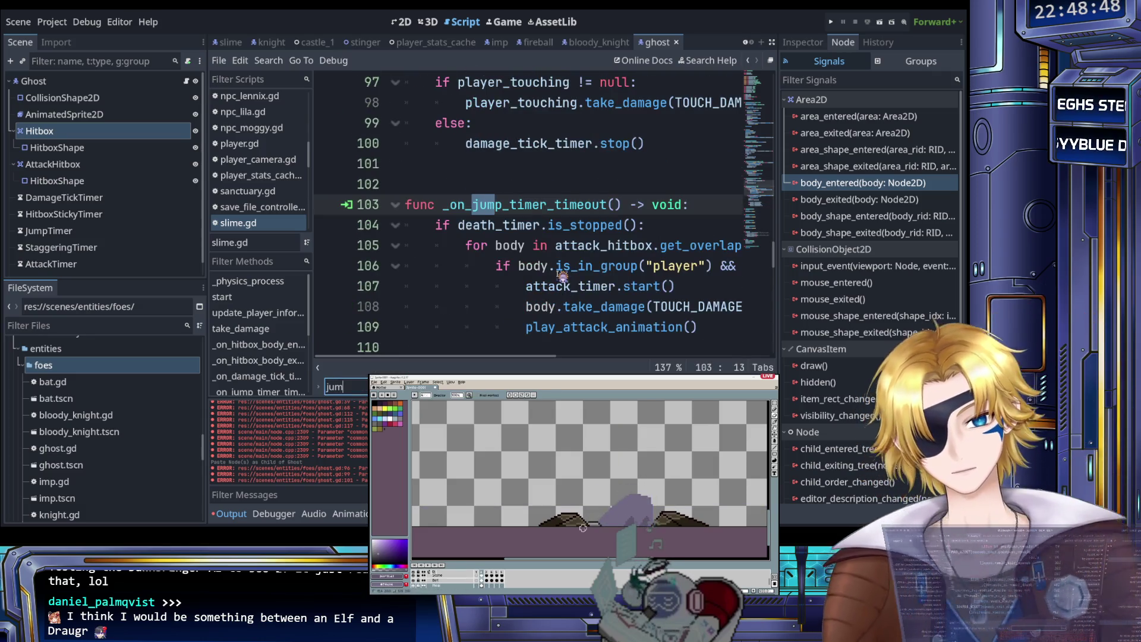
text(p_v)
key(Escape)
click(527, 266)
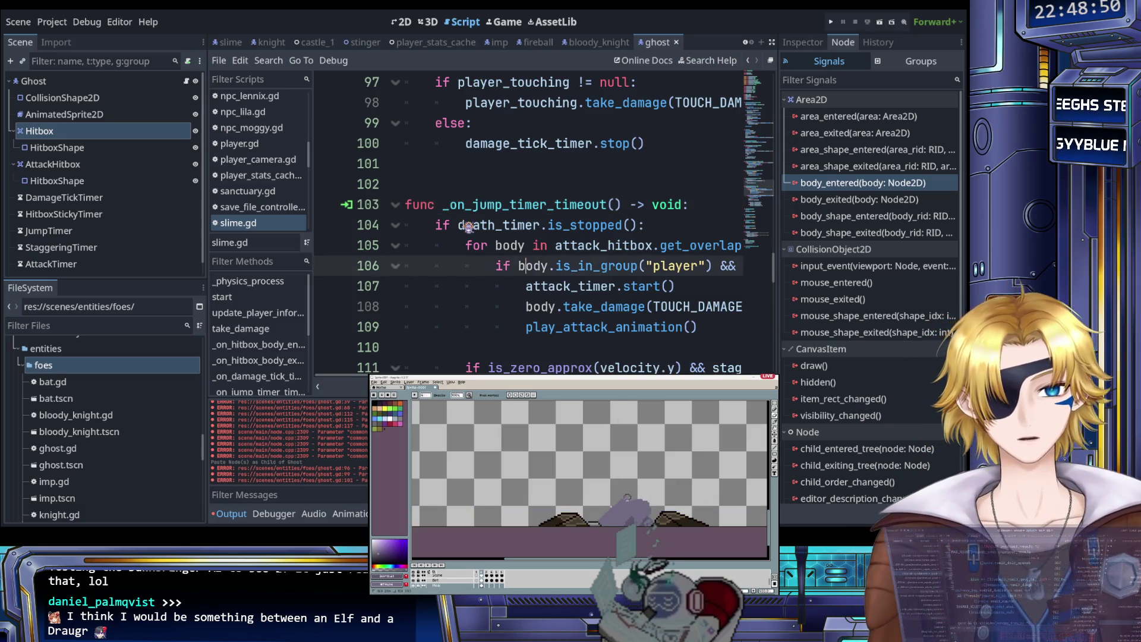
mouse_move(406, 205)
mouse_down()
mouse_move(452, 244)
mouse_move(487, 374)
mouse_move(505, 210)
mouse_up()
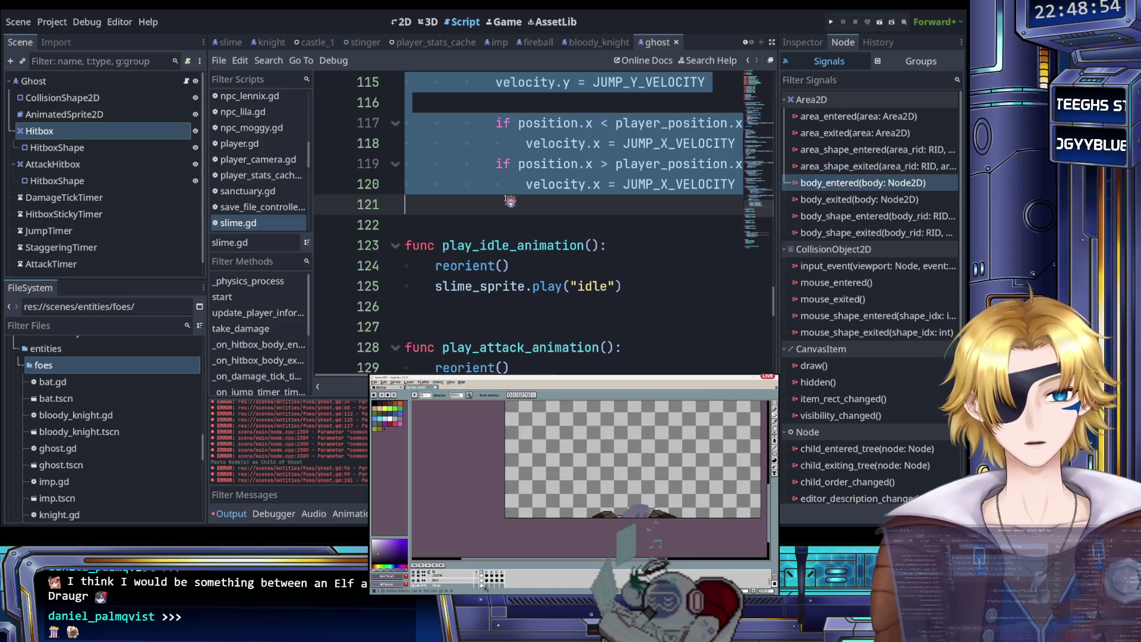
key(Delete)
scroll(504, 202, up, 4)
key(BackSpace)
key(BackSpace)
key(BackSpace)
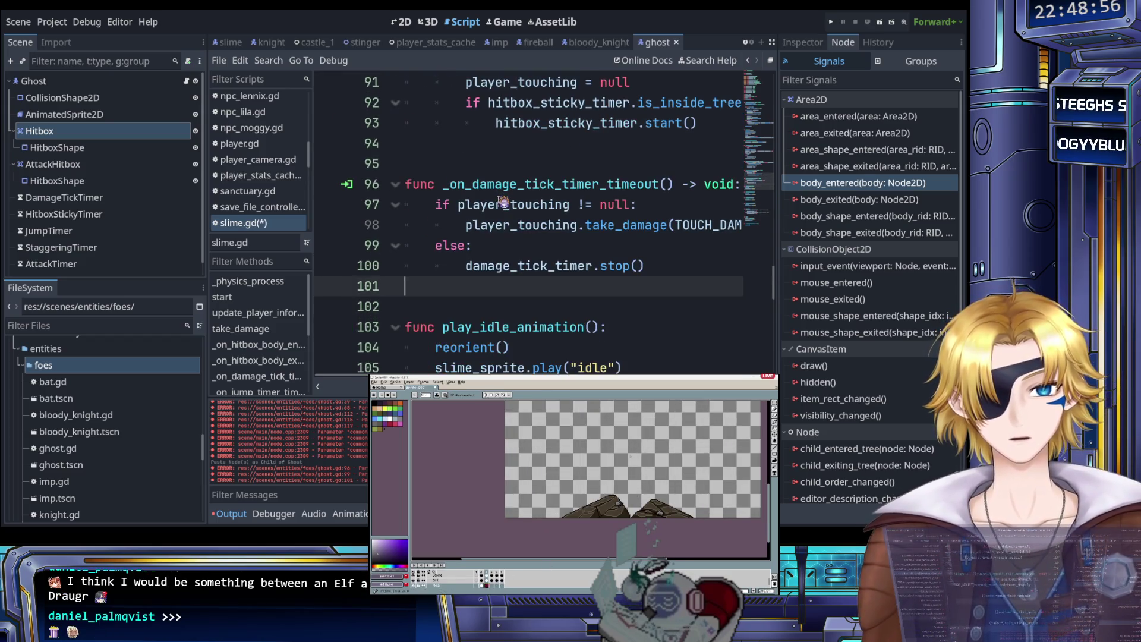
key(Return)
scroll(504, 202, up, 5)
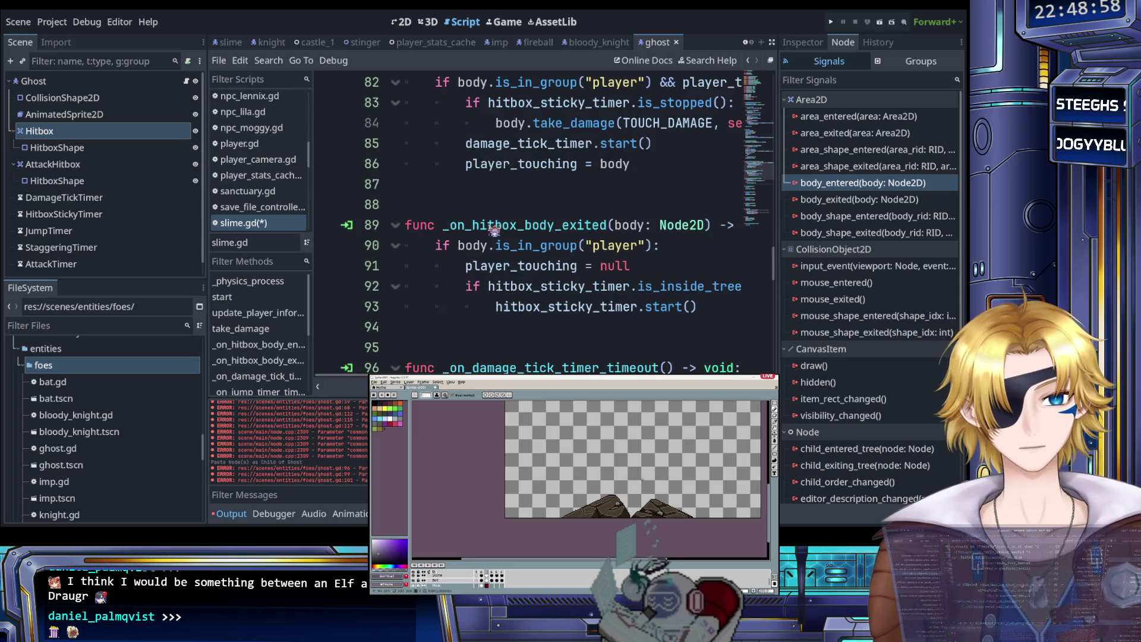
scroll(487, 244, right, 5)
scroll(488, 243, up, 20)
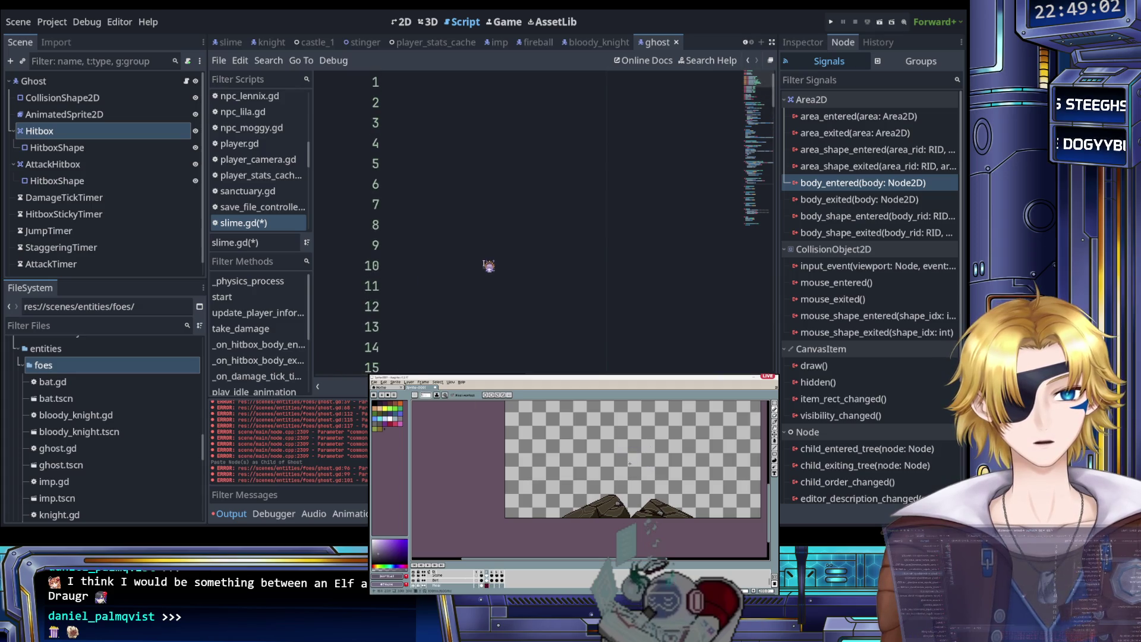
scroll(488, 264, down, 10)
scroll(488, 264, down, 10)
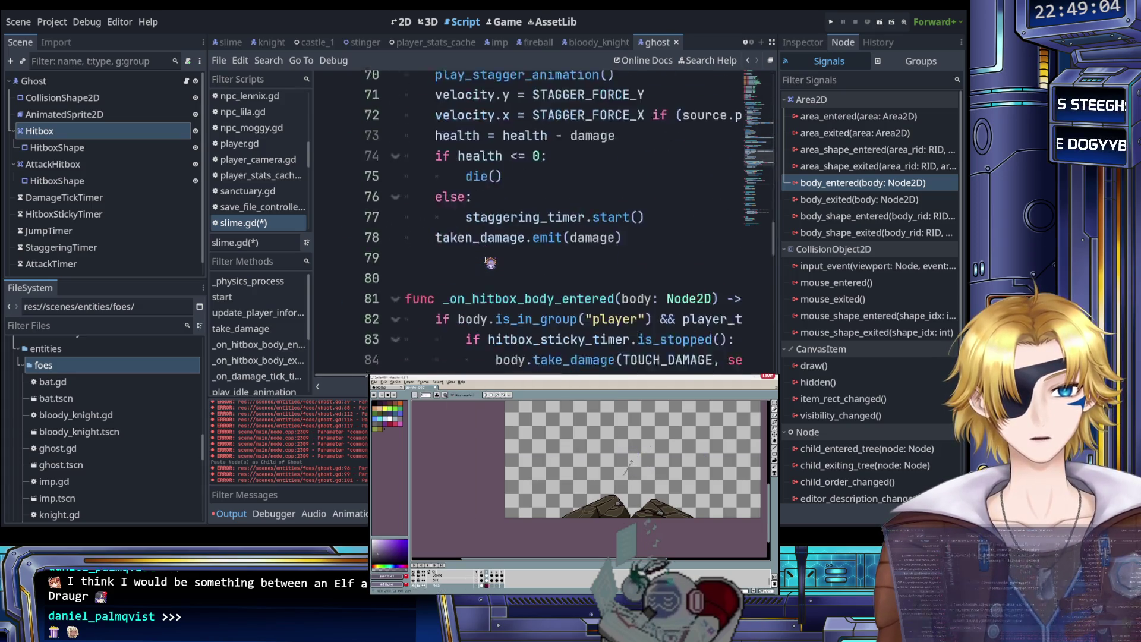
key(ctrl+f)
text(jump_)
key(Return)
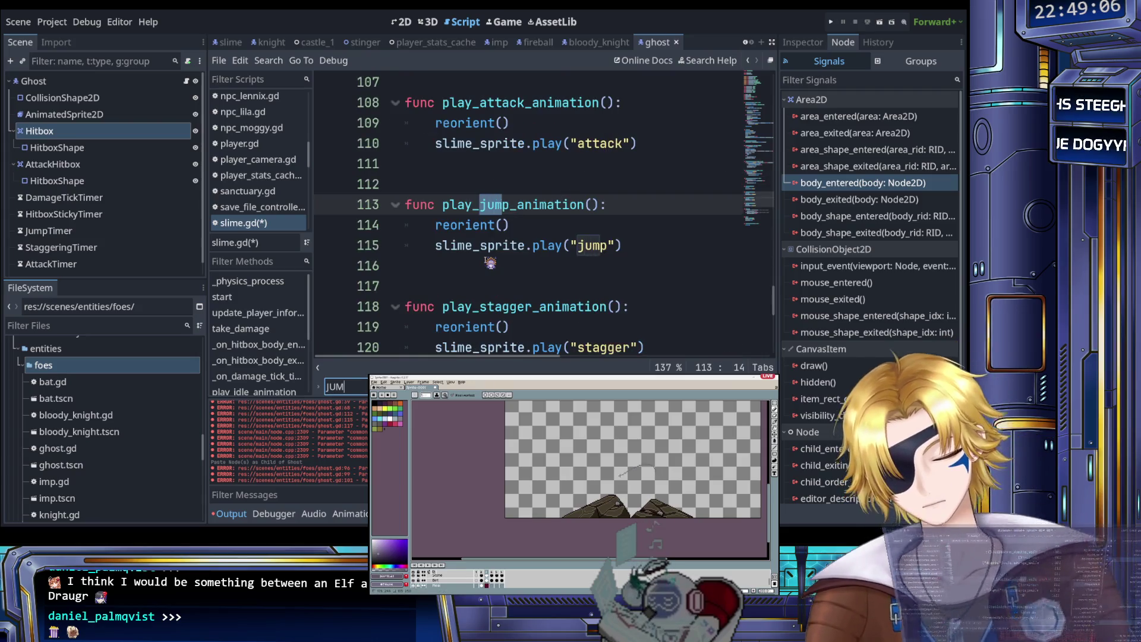
key(BackSpace)
key(BackSpace)
key(BackSpace)
text(JUMP_Y)
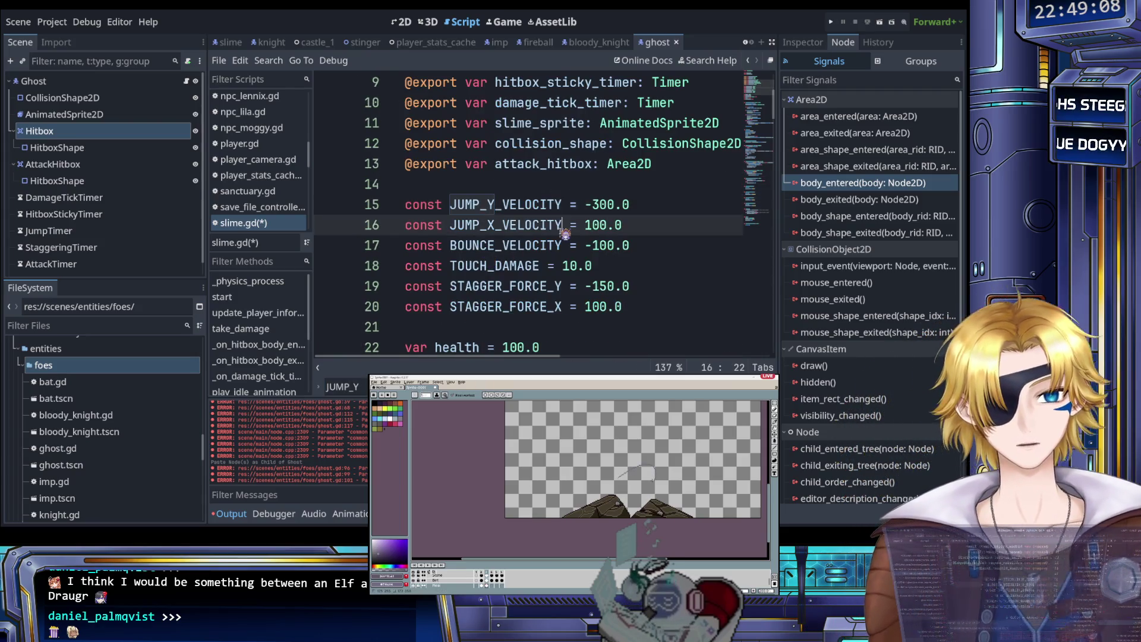
click(562, 226)
key(Escape)
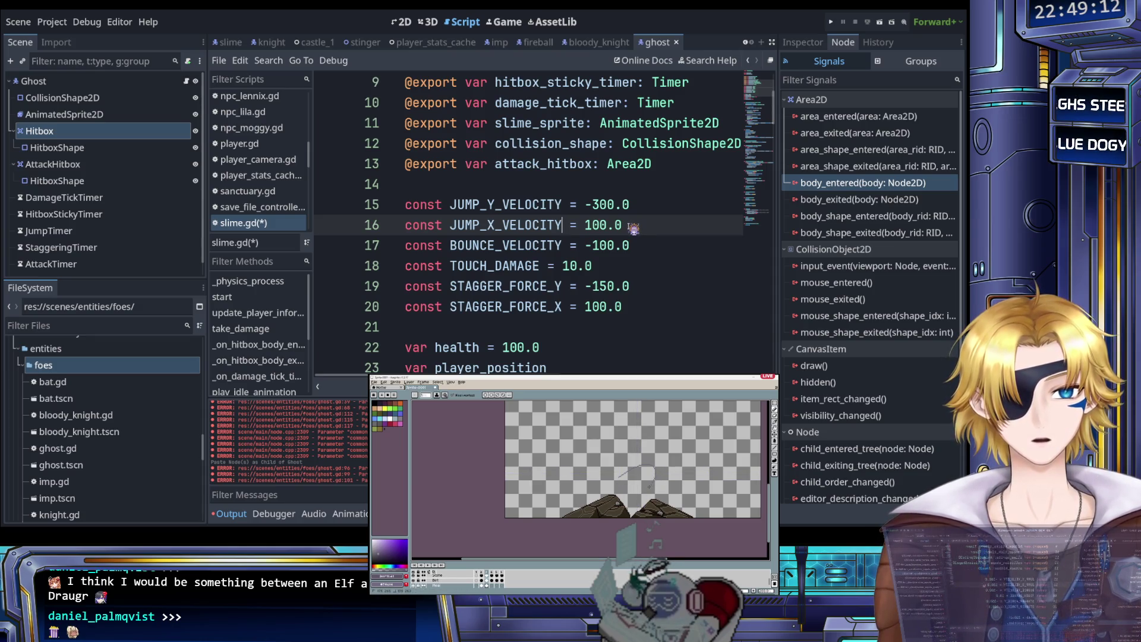
scroll(633, 228, down, 7)
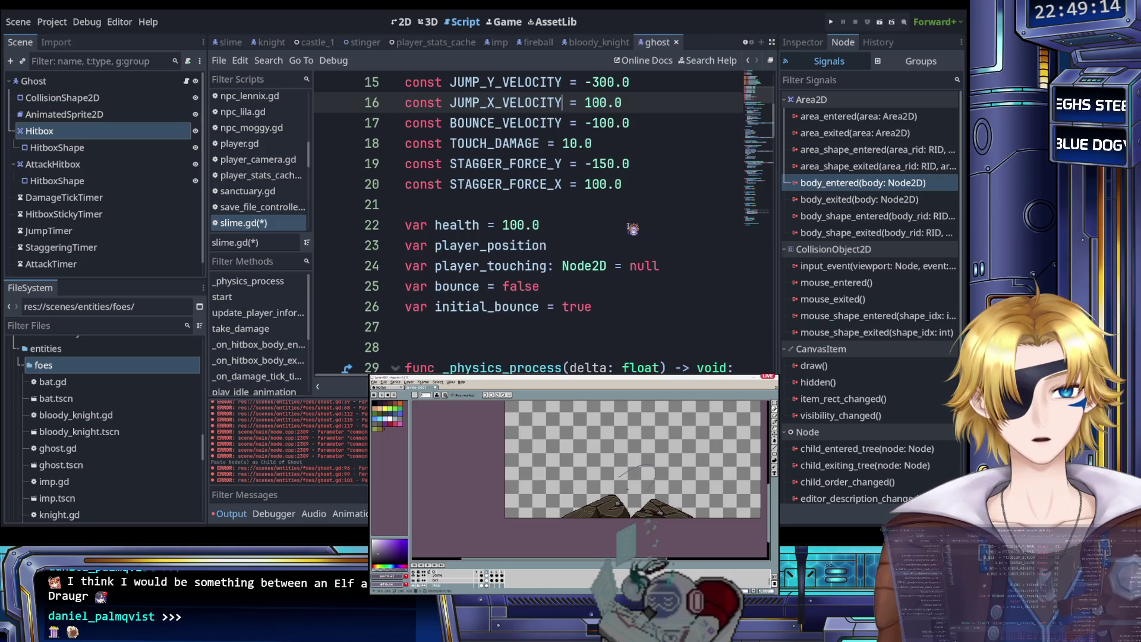
scroll(632, 229, up, 3)
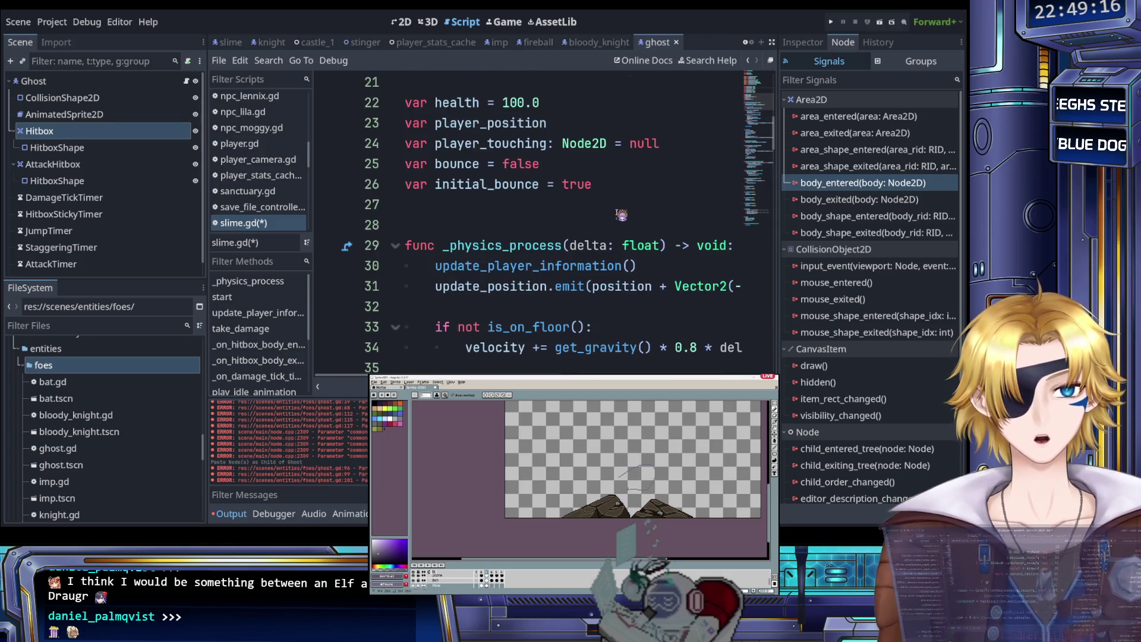
scroll(255, 130, up, 3)
scroll(255, 129, down, 5)
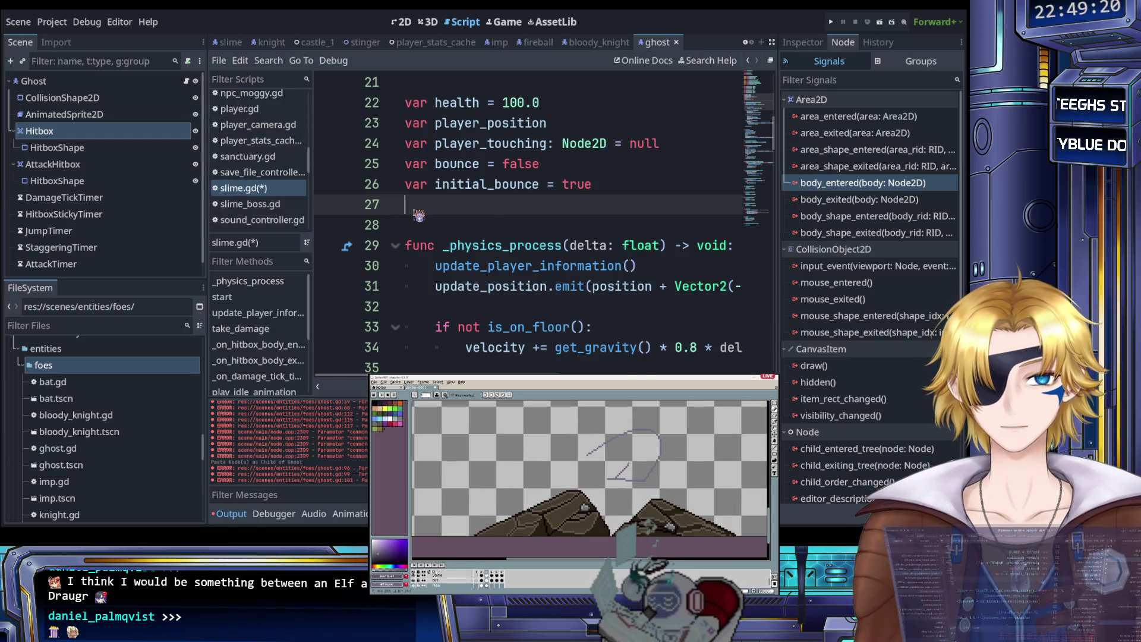
scroll(422, 214, down, 20)
scroll(434, 213, up, 20)
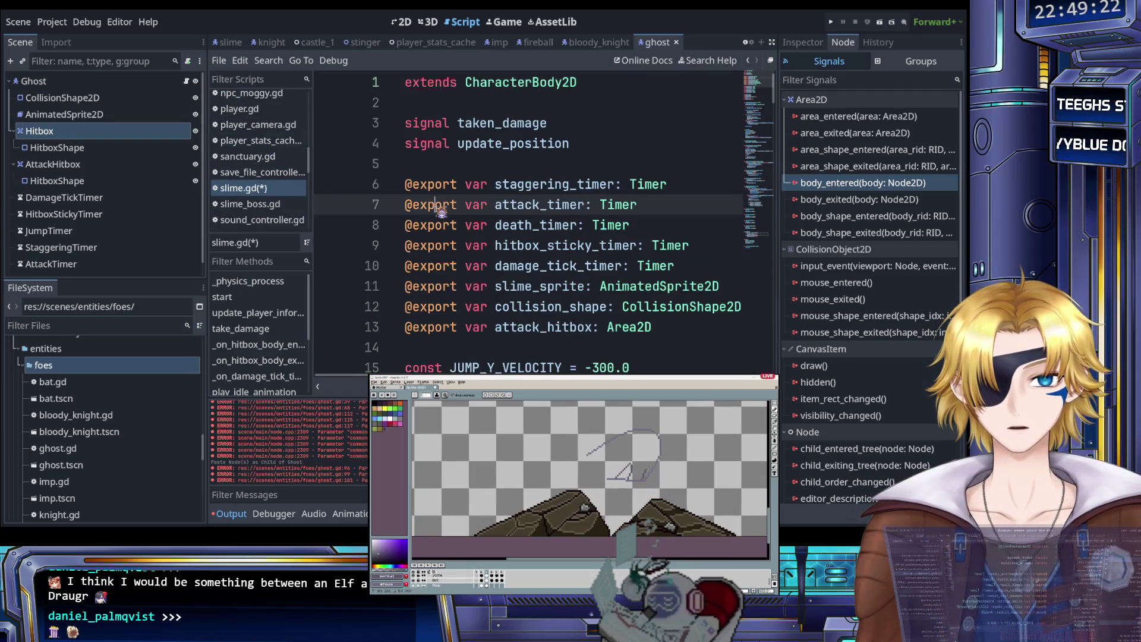
scroll(440, 211, down, 13)
scroll(279, 158, up, 8)
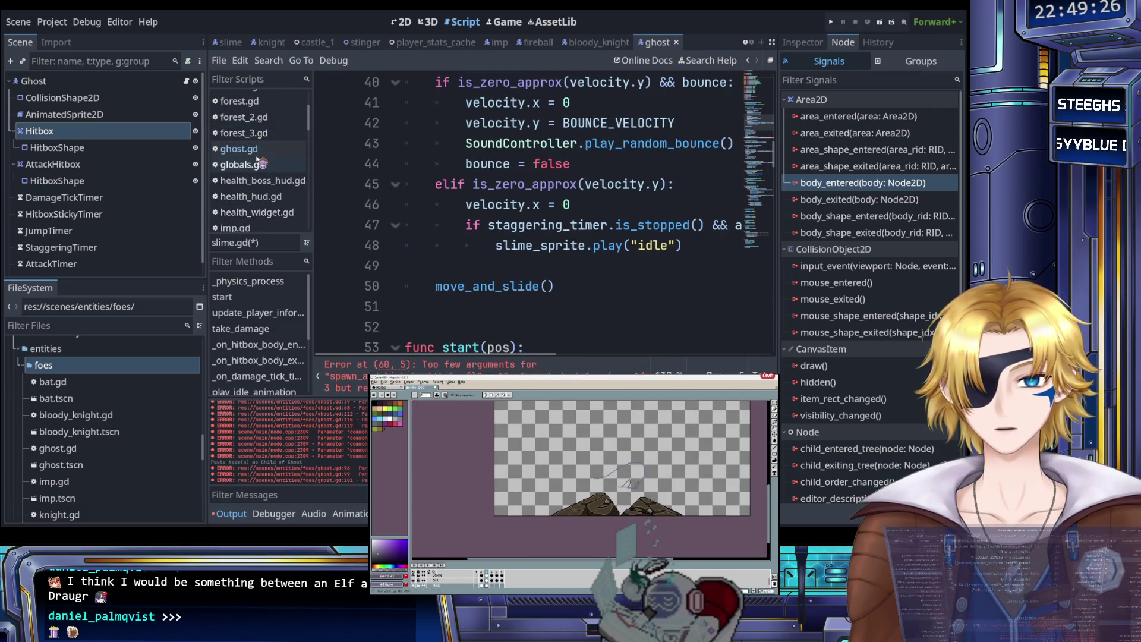
Step: In ghost.gd, delete the JUMP_Y_VELOCITY and JUMP_X_VELOCITY velocity lines
click(255, 149)
scroll(494, 197, up, 4)
scroll(494, 197, down, 4)
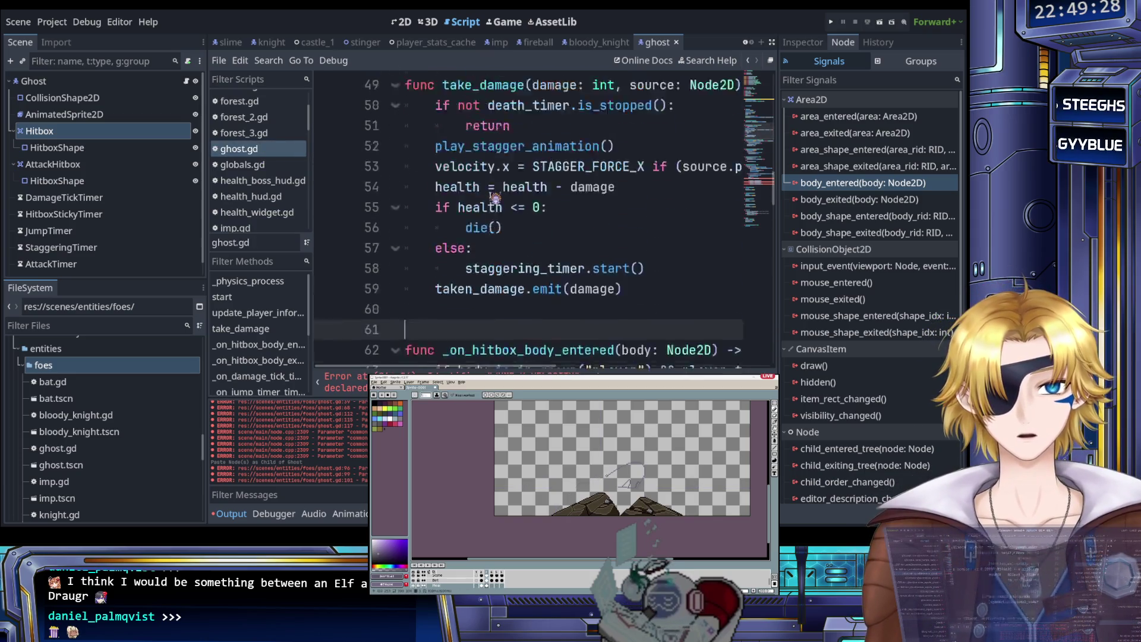
scroll(494, 197, up, 8)
scroll(495, 199, down, 7)
scroll(494, 200, down, 10)
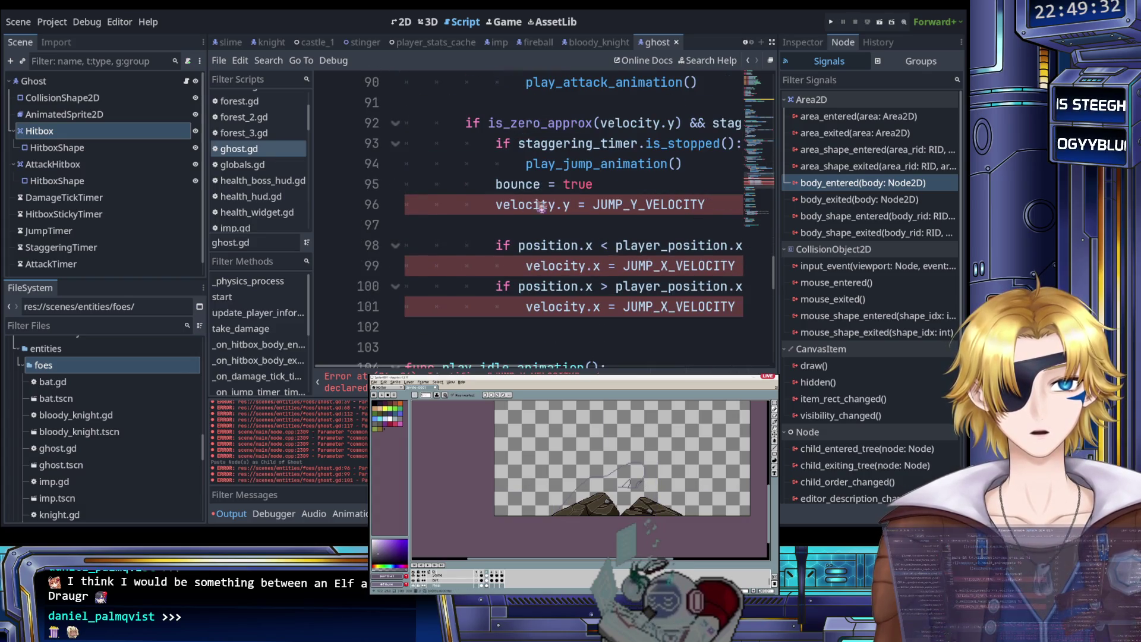
drag(718, 206, 702, 193)
key(Delete)
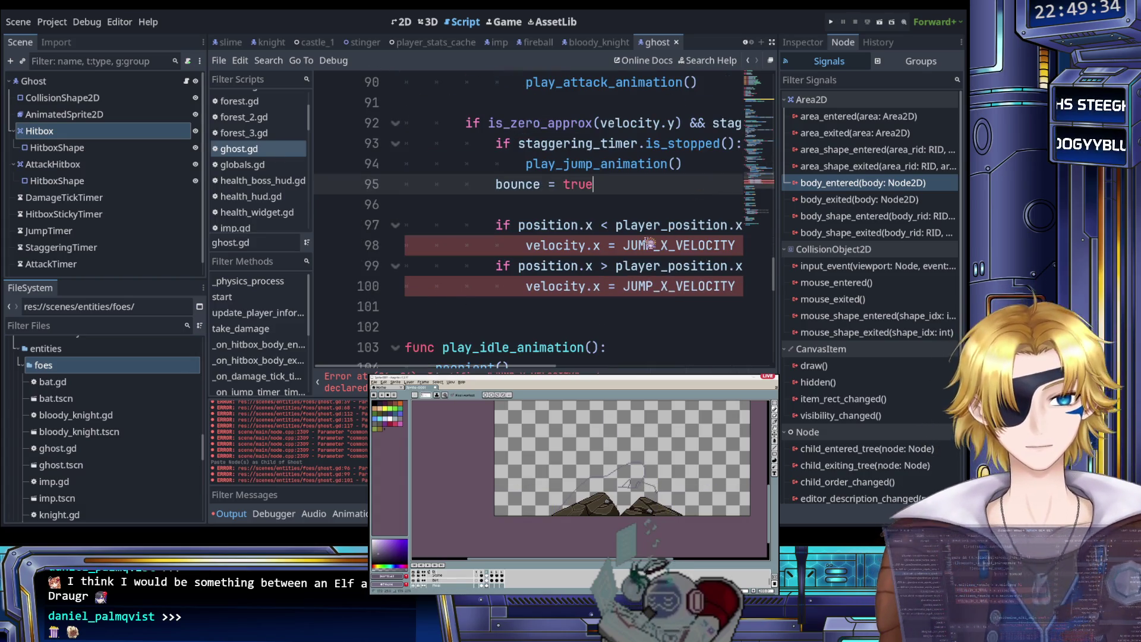
scroll(624, 255, right, 2)
mouse_move(665, 251)
mouse_down()
mouse_move(688, 233)
mouse_move(653, 245)
mouse_move(535, 225)
mouse_move(416, 225)
mouse_move(410, 238)
mouse_move(387, 148)
mouse_up()
key(Delete)
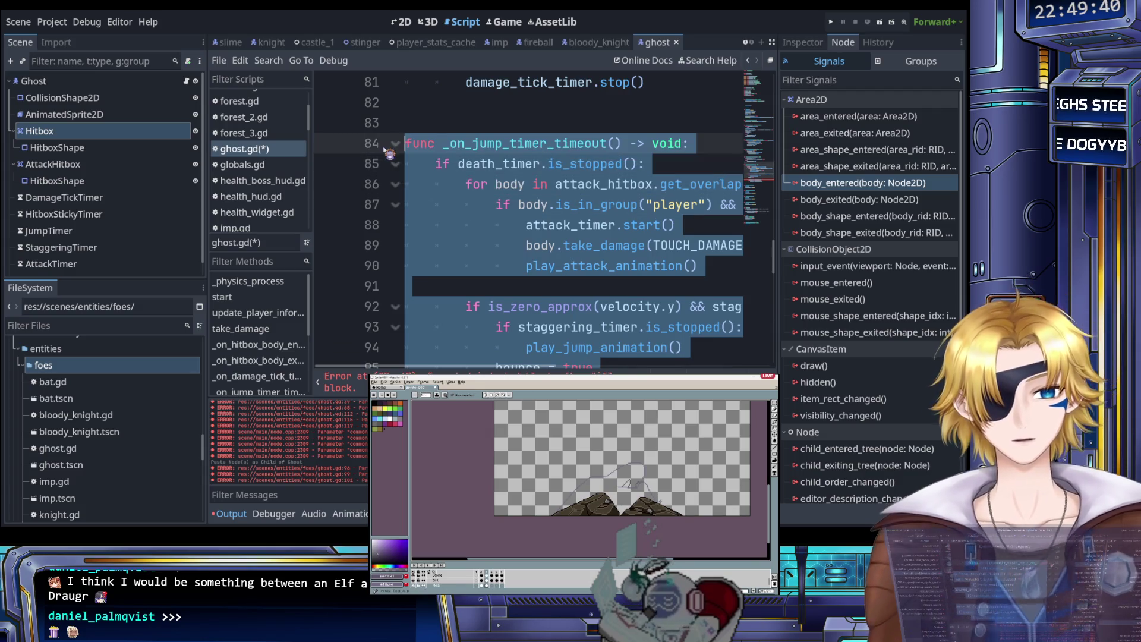
Step: Delete the _on_jump_timer_timeout function and save ghost.gd
key(Delete)
scroll(416, 166, down, 7)
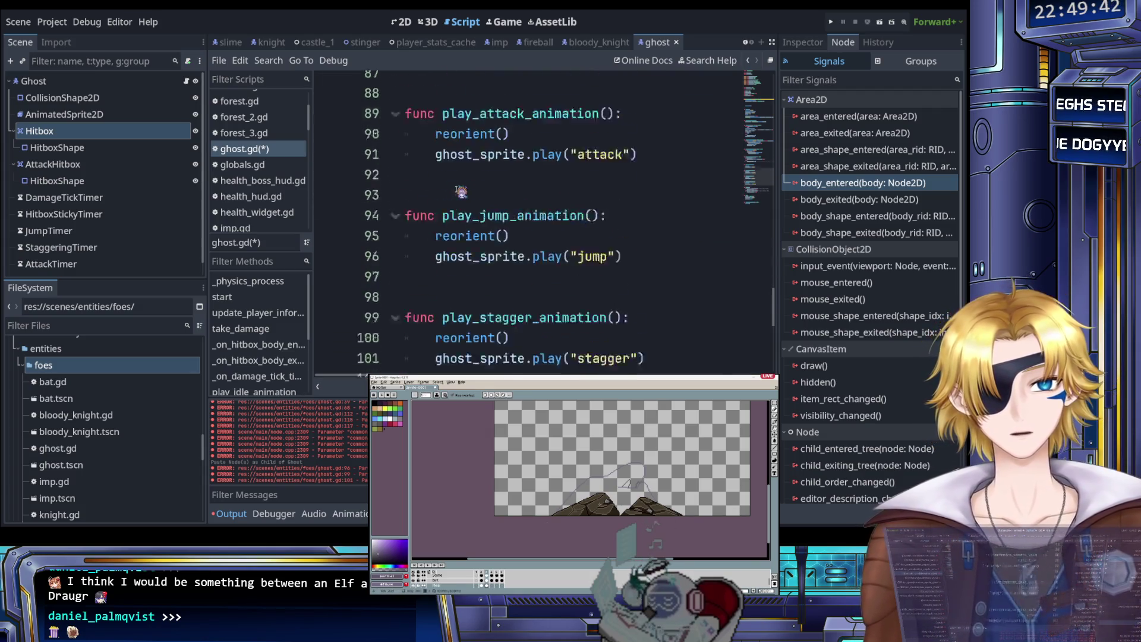
key(ctrl+s)
scroll(490, 197, up, 4)
scroll(490, 197, up, 3)
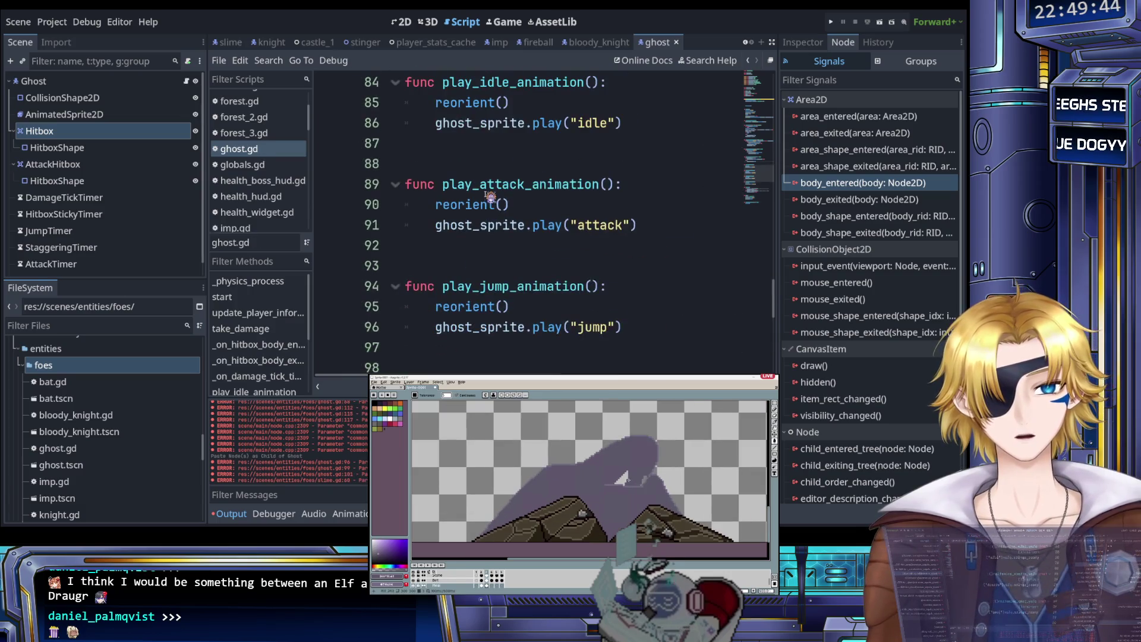
scroll(488, 197, down, 5)
scroll(487, 198, up, 15)
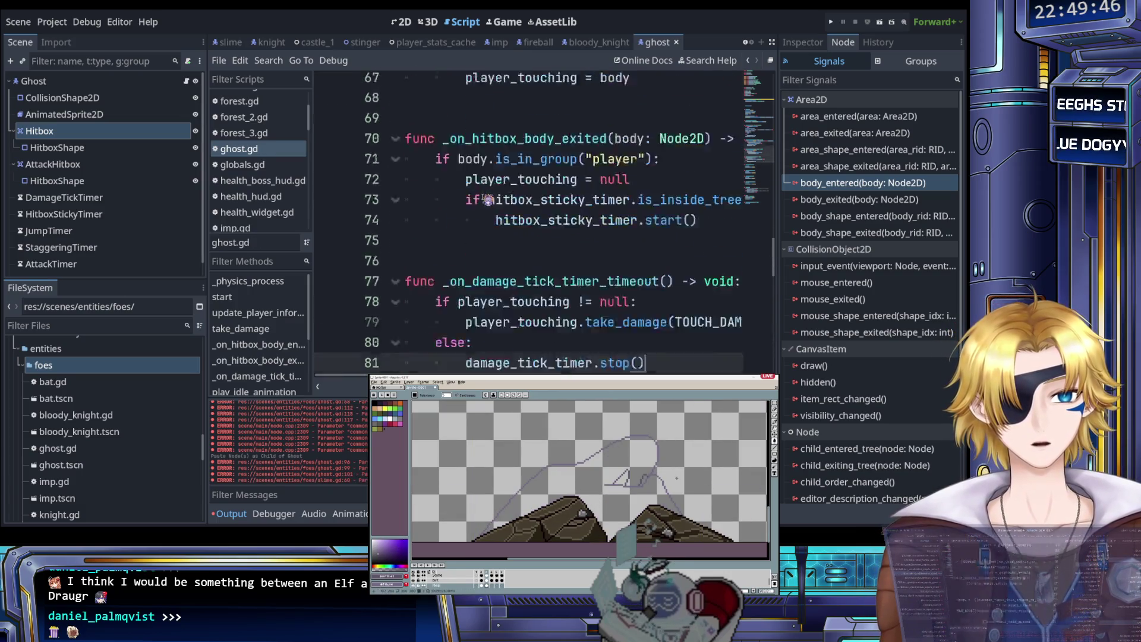
scroll(487, 199, down, 1)
scroll(487, 198, down, 1)
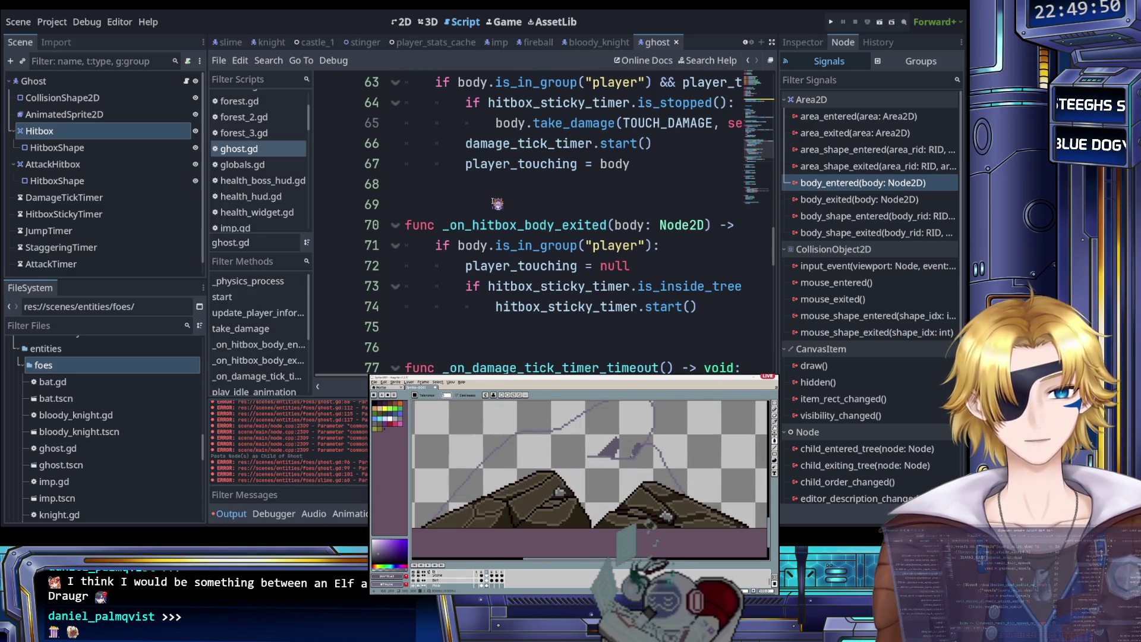
Step: Review the ghost script and bring up the slime scene alongside for comparison
scroll(497, 204, up, 7)
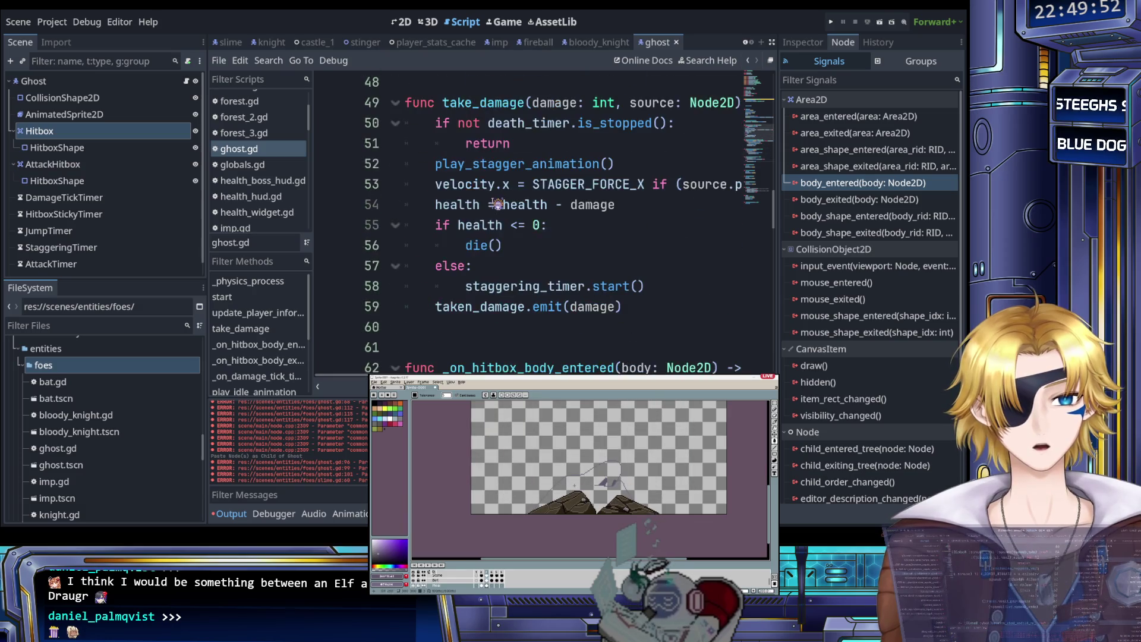
scroll(497, 204, up, 6)
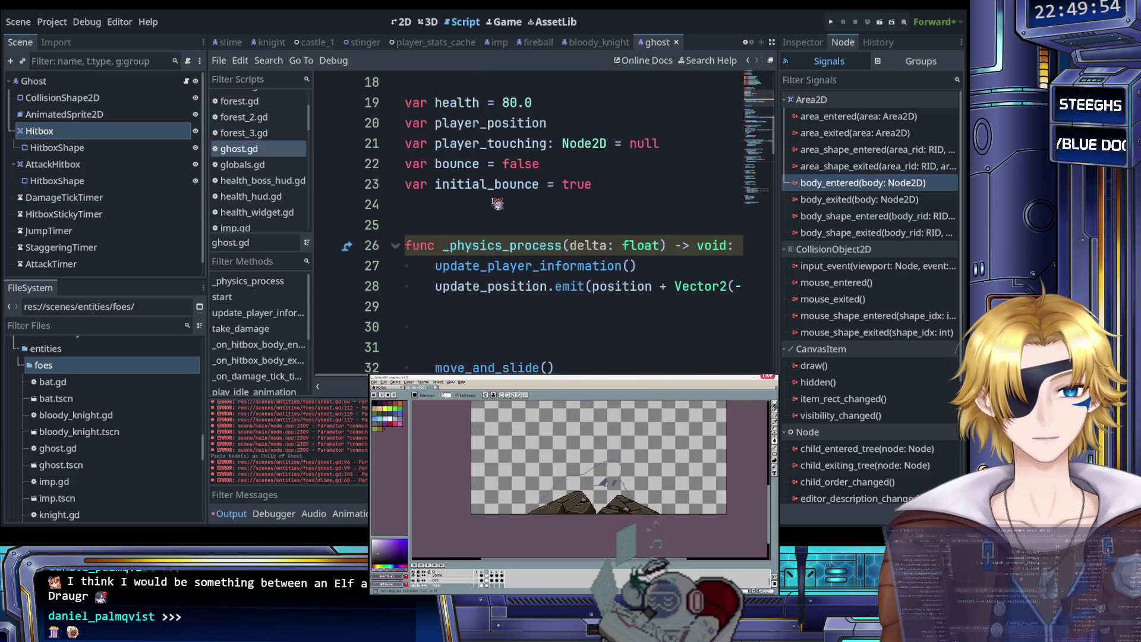
scroll(497, 204, up, 1)
scroll(496, 204, down, 6)
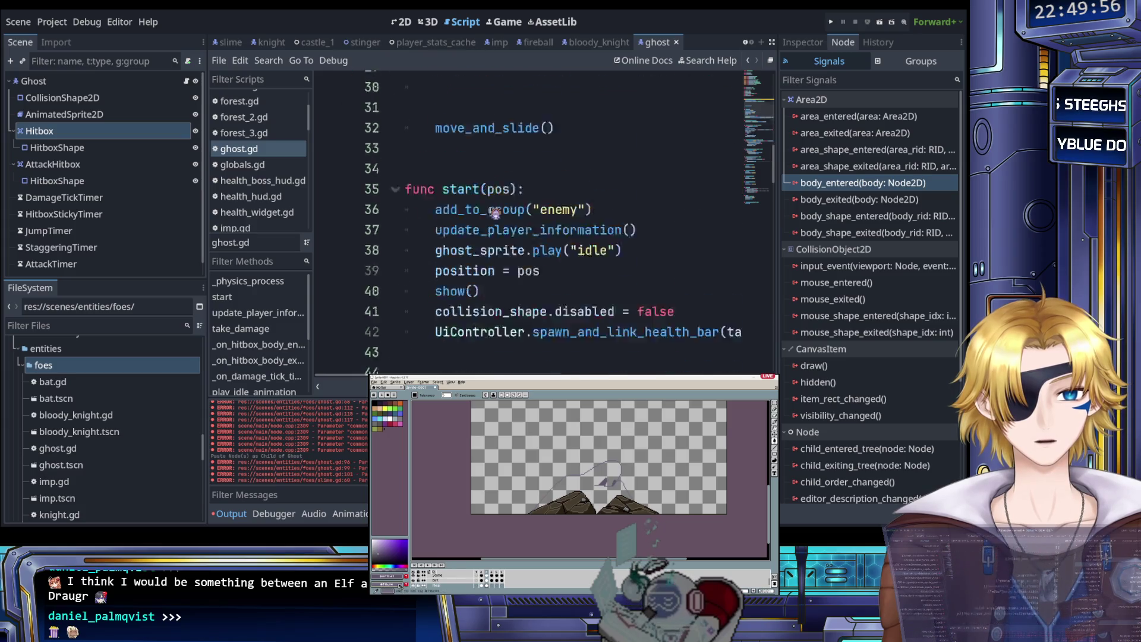
scroll(493, 211, up, 1)
scroll(496, 211, right, 5)
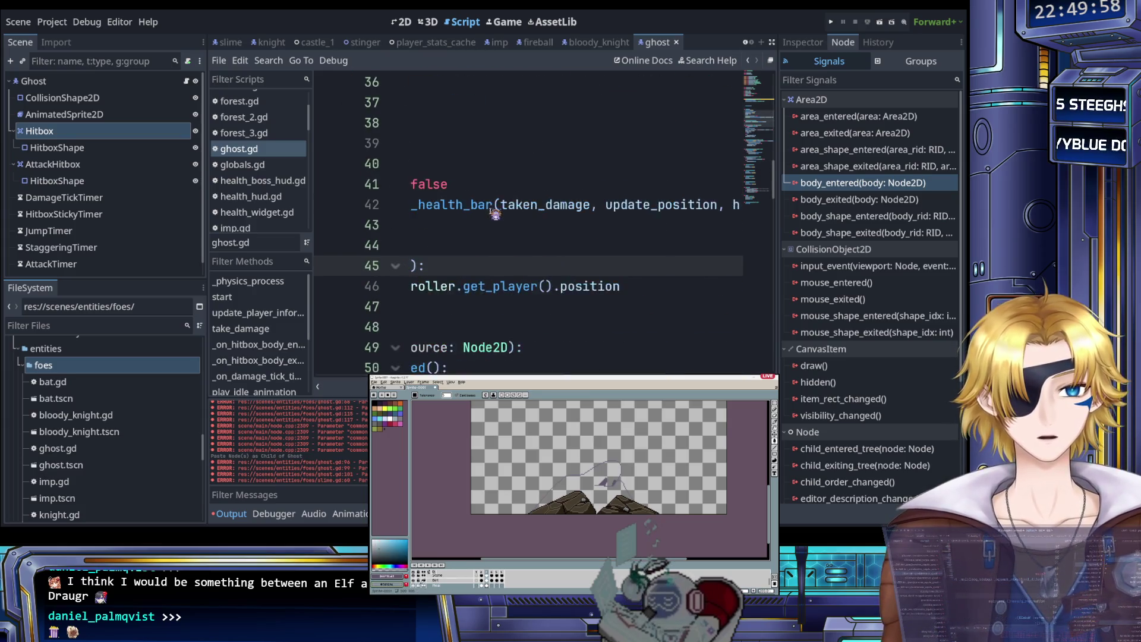
scroll(562, 223, left, 3)
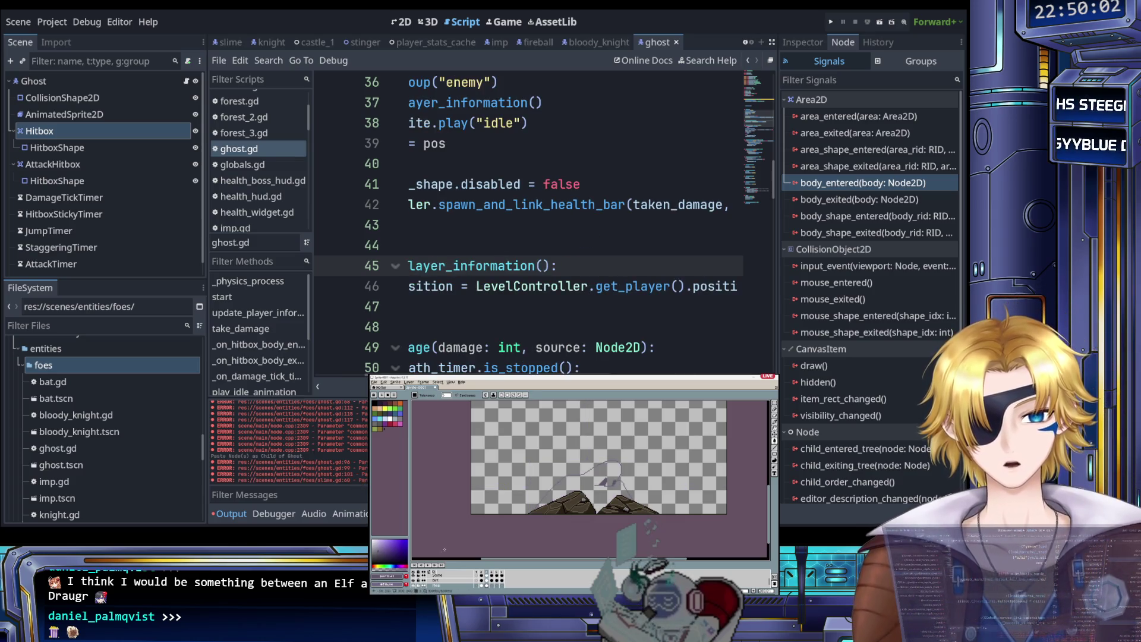
click(471, 328)
mouse_move(248, 48)
mouse_down()
mouse_move(228, 45)
mouse_move(238, 56)
mouse_move(232, 44)
mouse_move(144, 130)
mouse_up()
Step: Select and review the 'position = pos' line, then undo the last change
triple_click(389, 144)
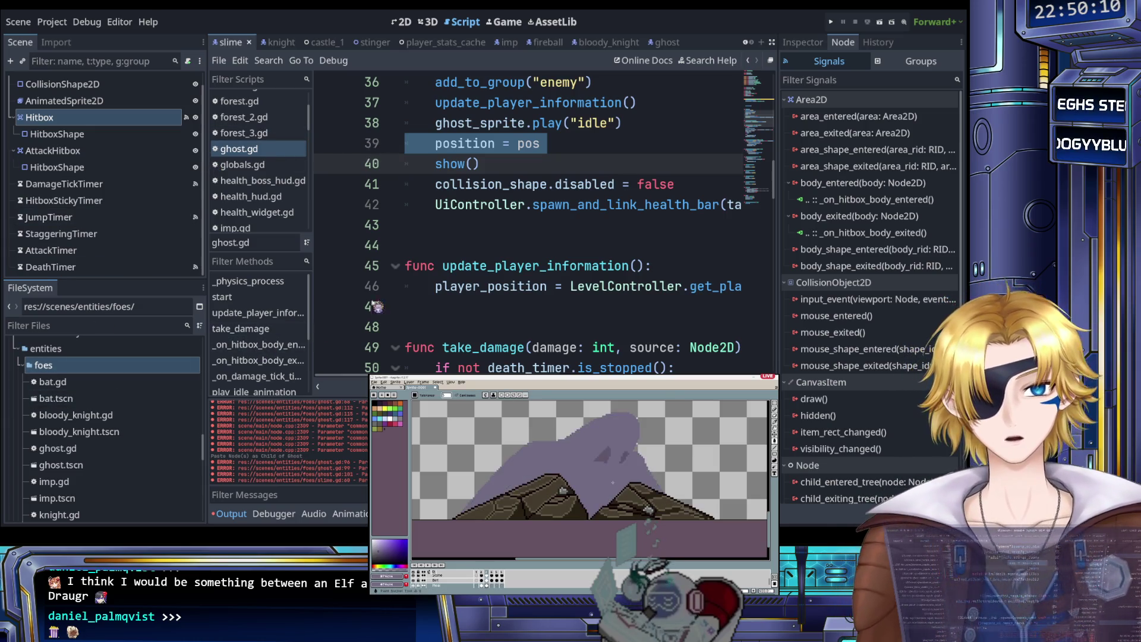
scroll(260, 156, up, 4)
scroll(261, 156, down, 5)
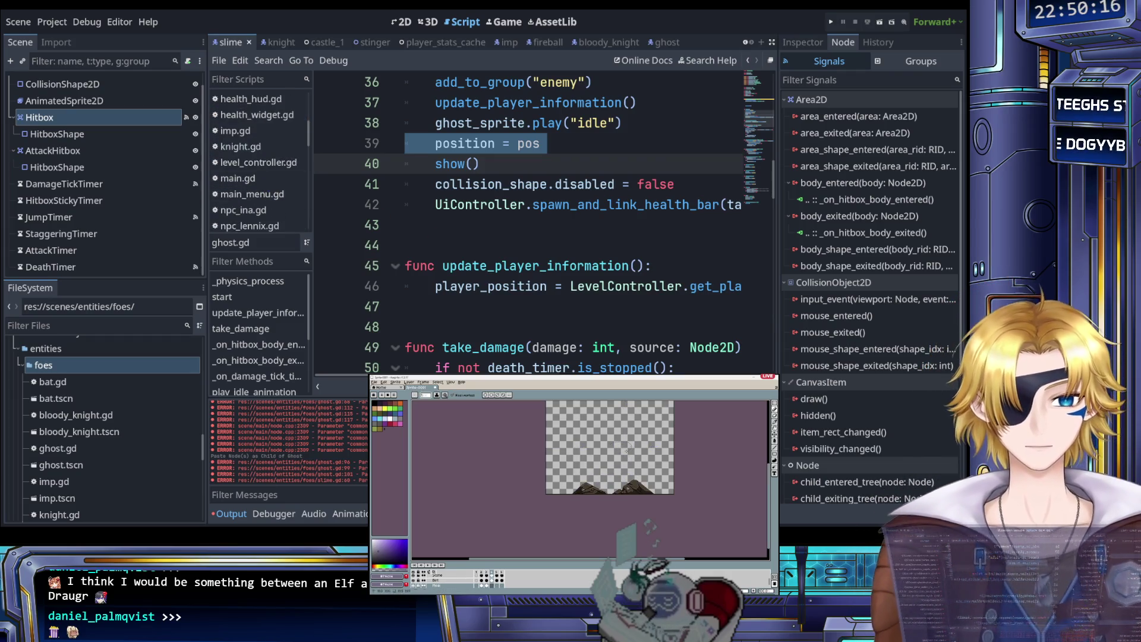
scroll(617, 442, up, 1)
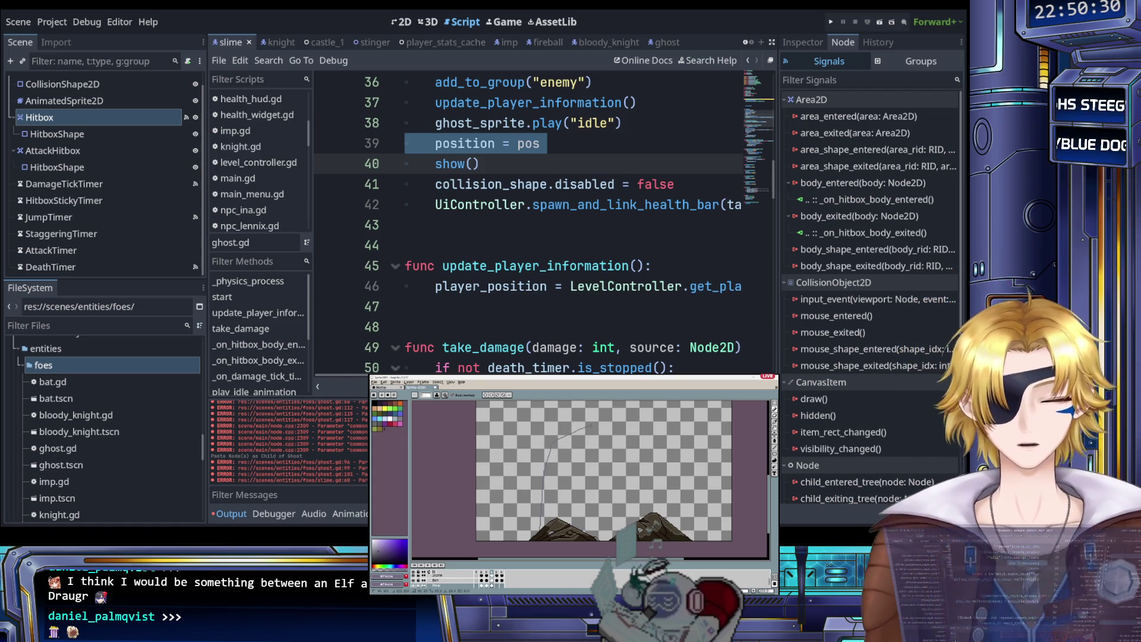
click(501, 245)
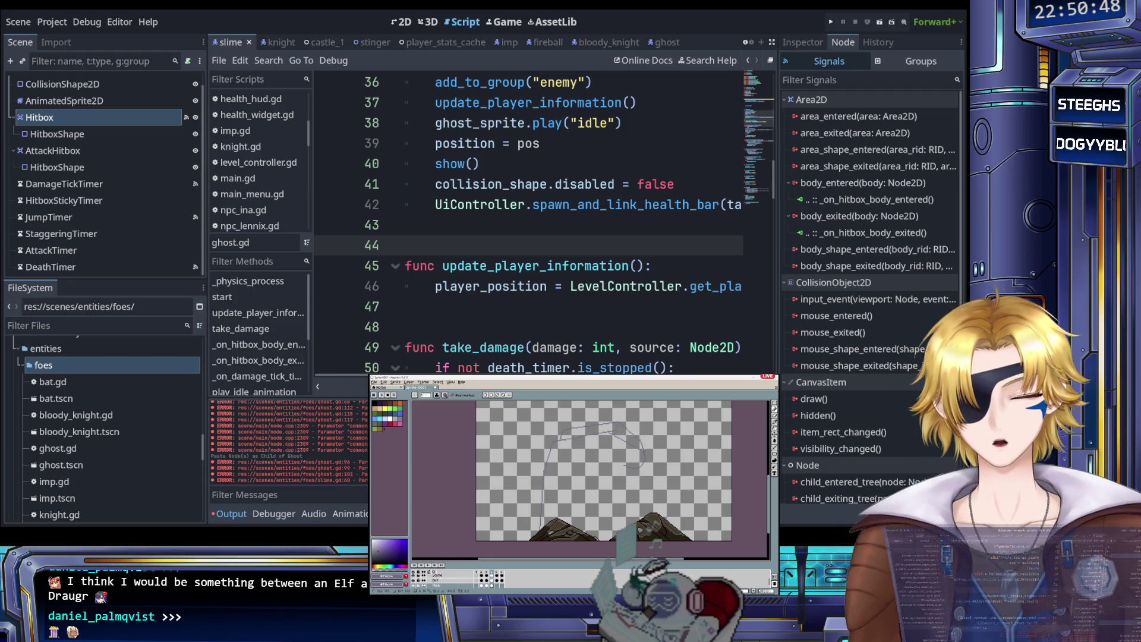
key(ctrl+z)
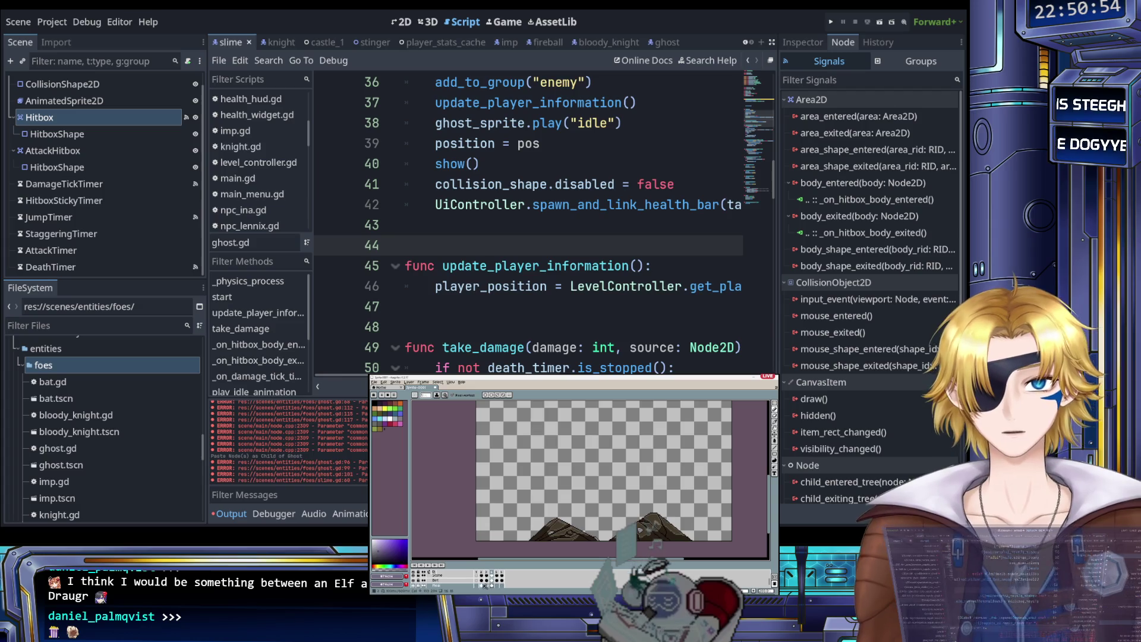
key(Left)
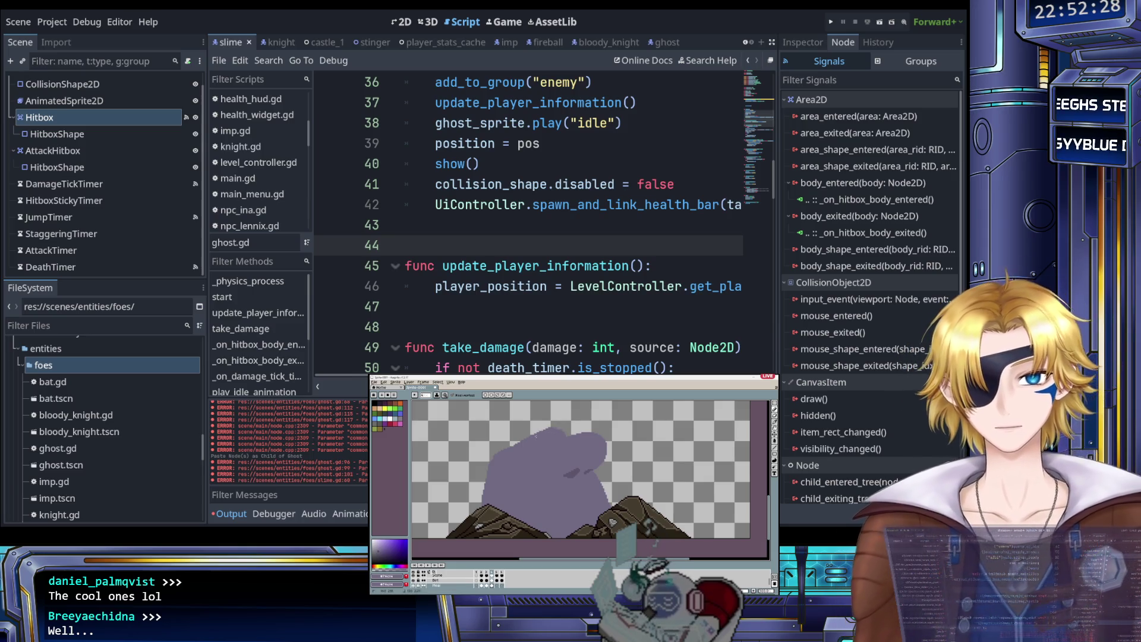
click(491, 308)
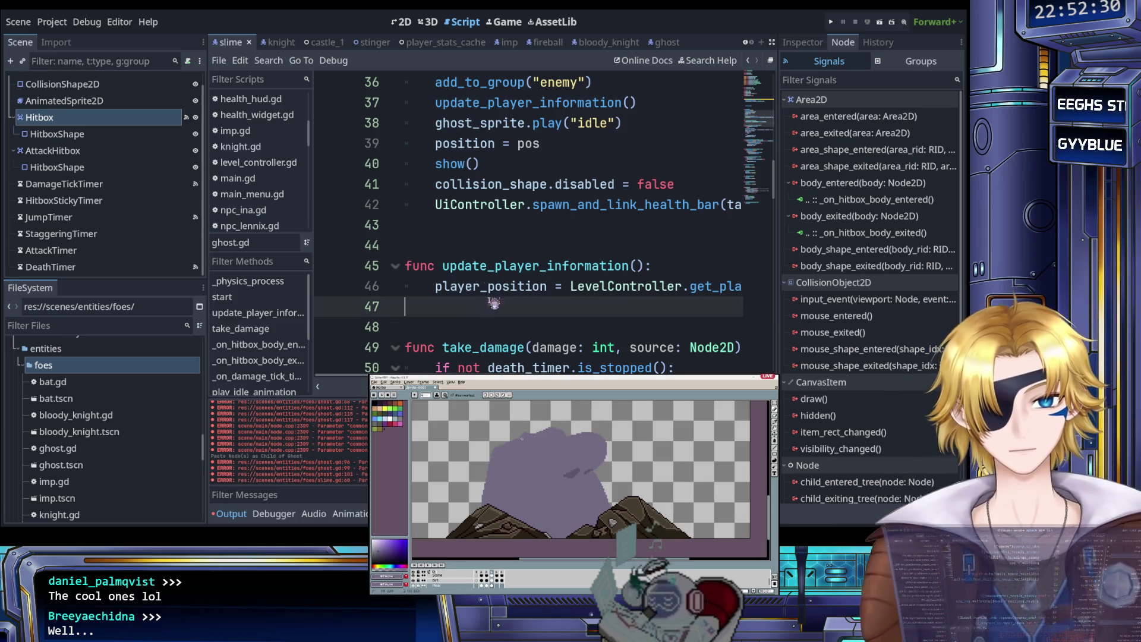
Step: Open slime.gd and locate the spawn_and_link_health_bar call on line 60
scroll(264, 189, down, 5)
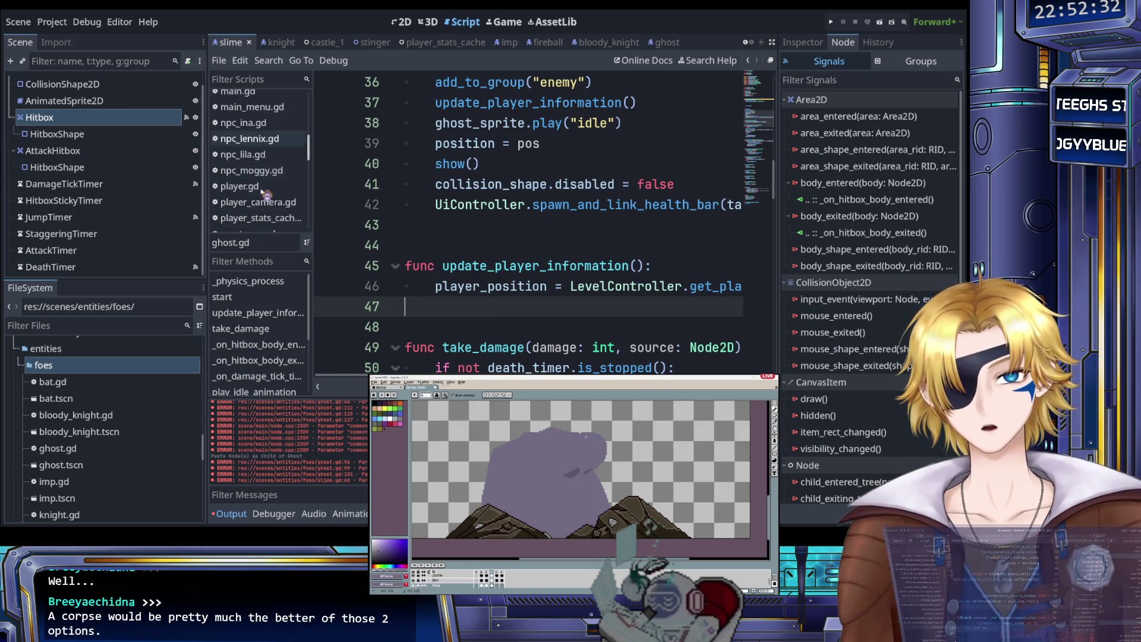
click(260, 179)
scroll(523, 248, up, 10)
scroll(523, 248, down, 4)
scroll(522, 249, right, 3)
scroll(523, 248, down, 5)
scroll(523, 249, right, 3)
scroll(522, 249, right, 3)
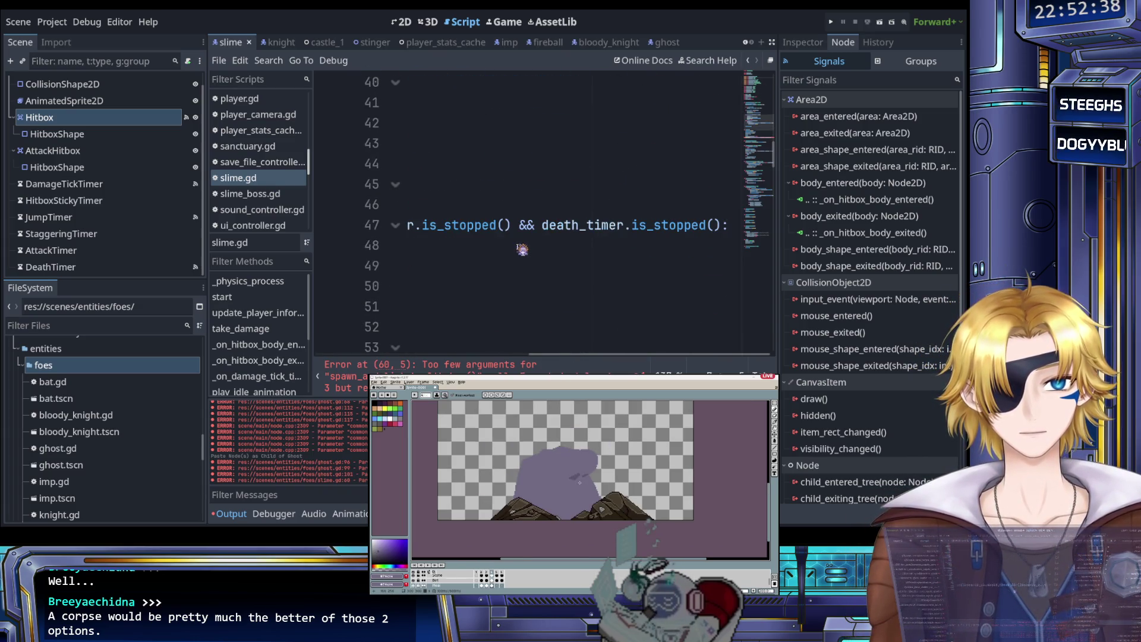
scroll(522, 249, left, 5)
scroll(522, 249, up, 3)
scroll(522, 249, down, 8)
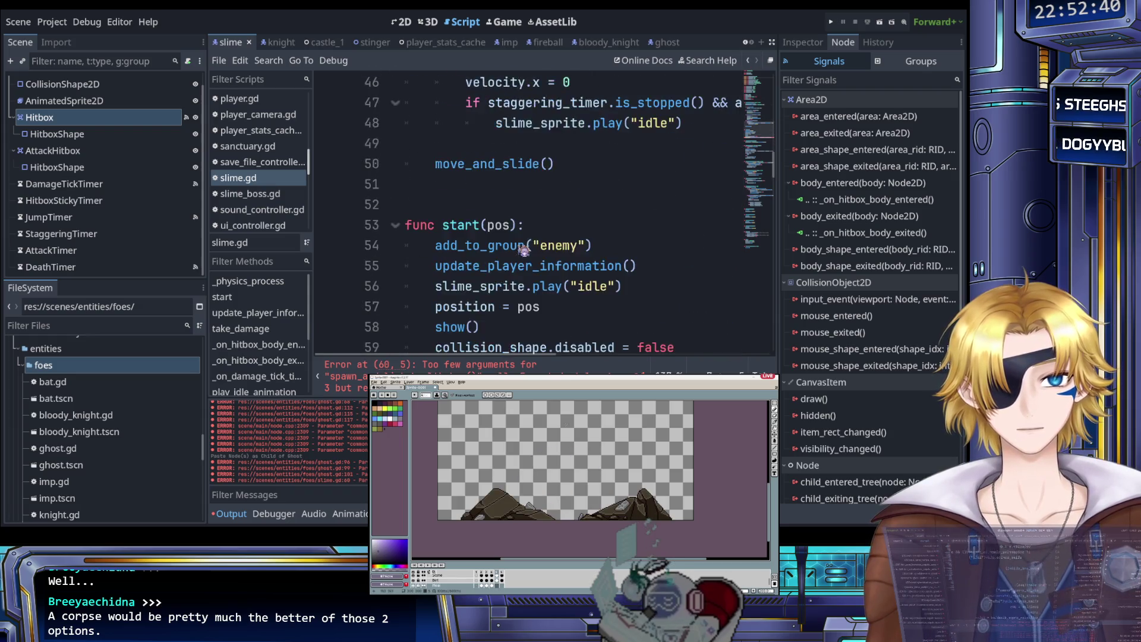
scroll(531, 232, right, 5)
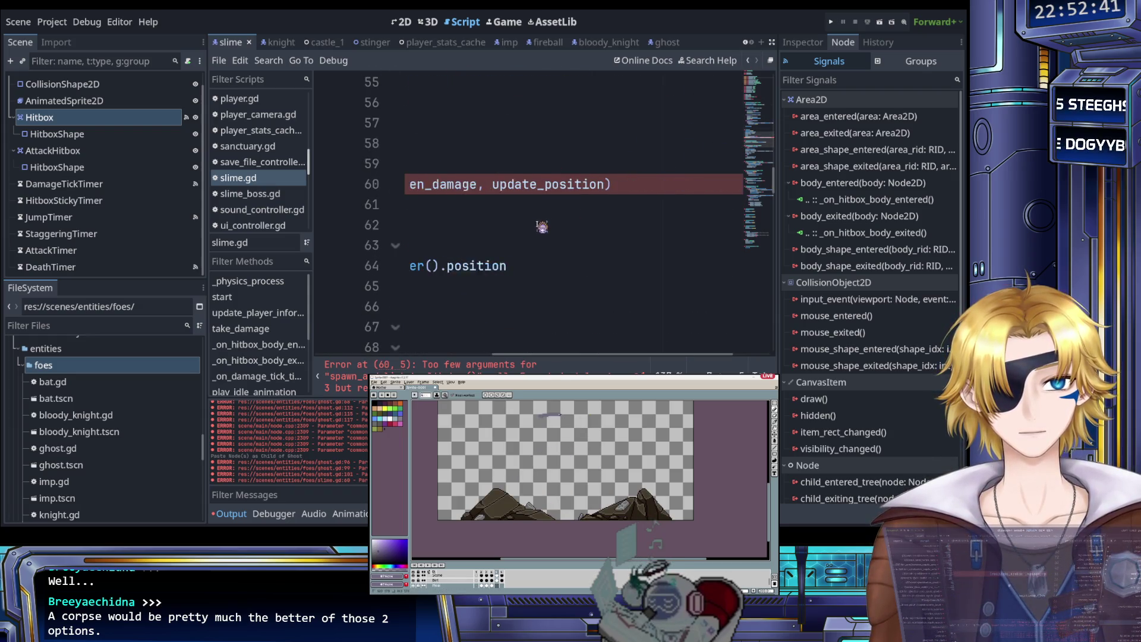
Step: Add ', health' as an argument to spawn_and_link_health_bar and save slime.gd
click(542, 185)
text(, health)
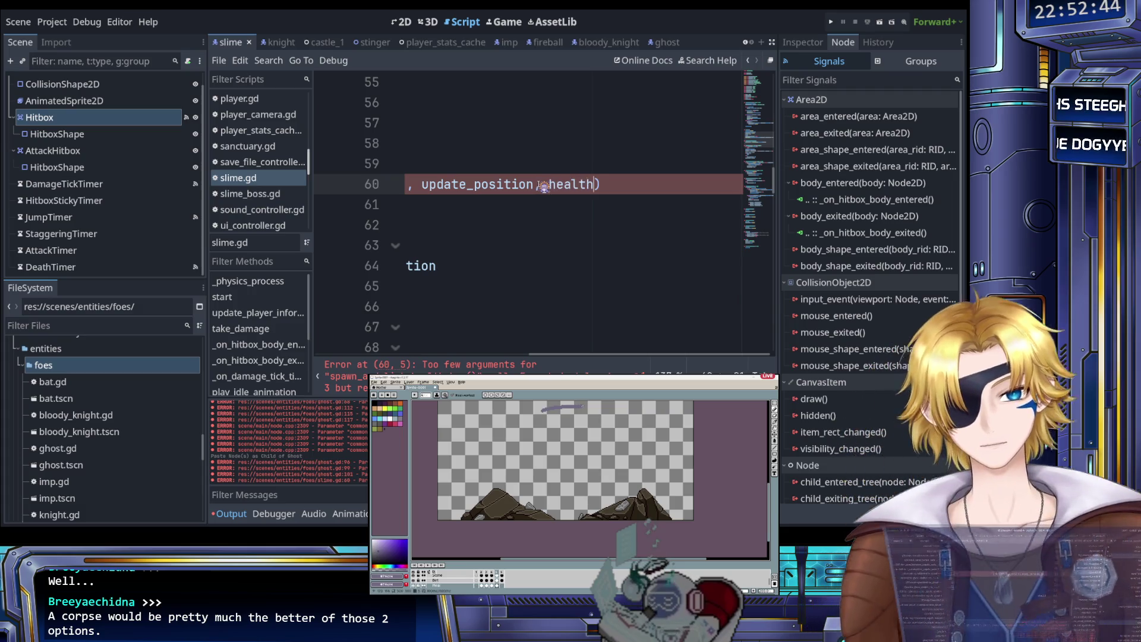
click(516, 209)
key(ctrl+s)
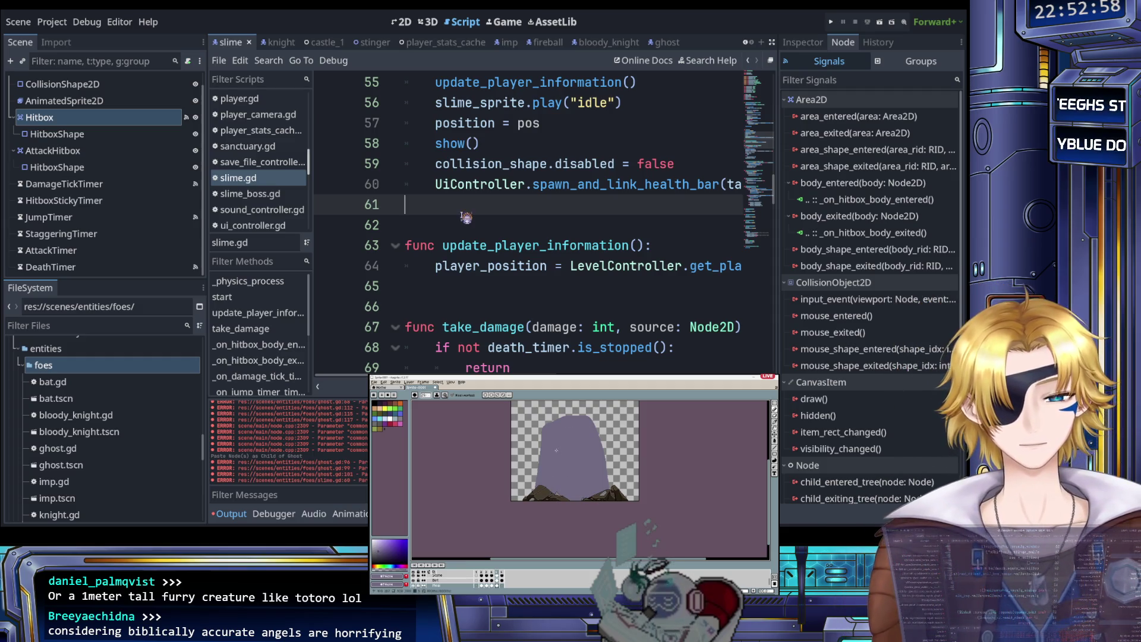
scroll(260, 180, up, 6)
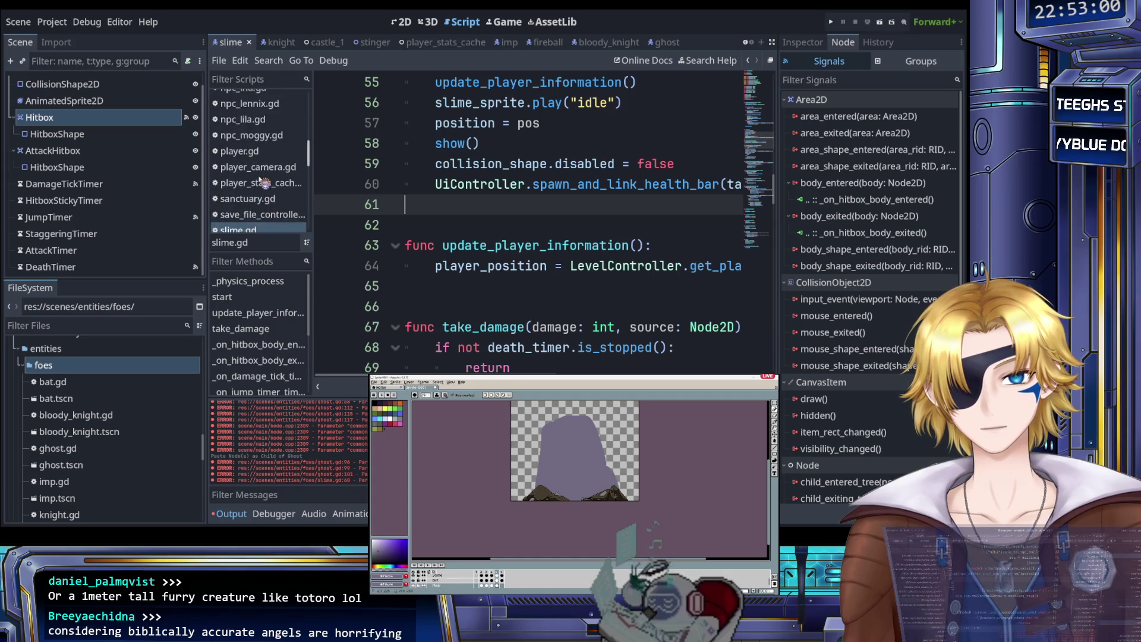
Step: Open ghost.gd from the script list alongside the Ghost scene
click(253, 139)
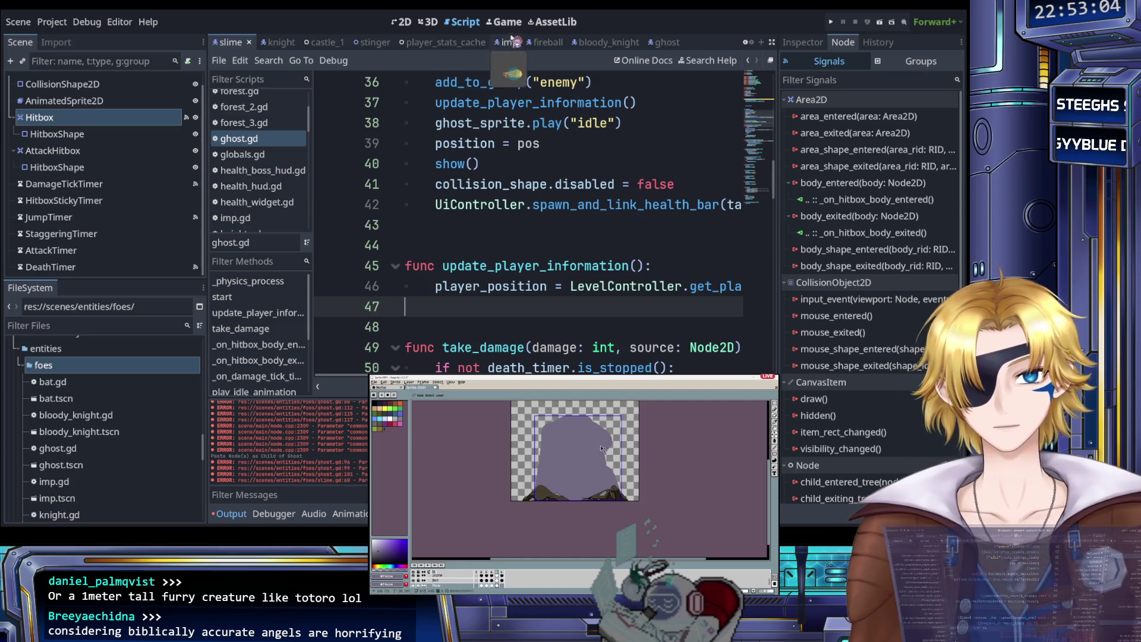
click(661, 42)
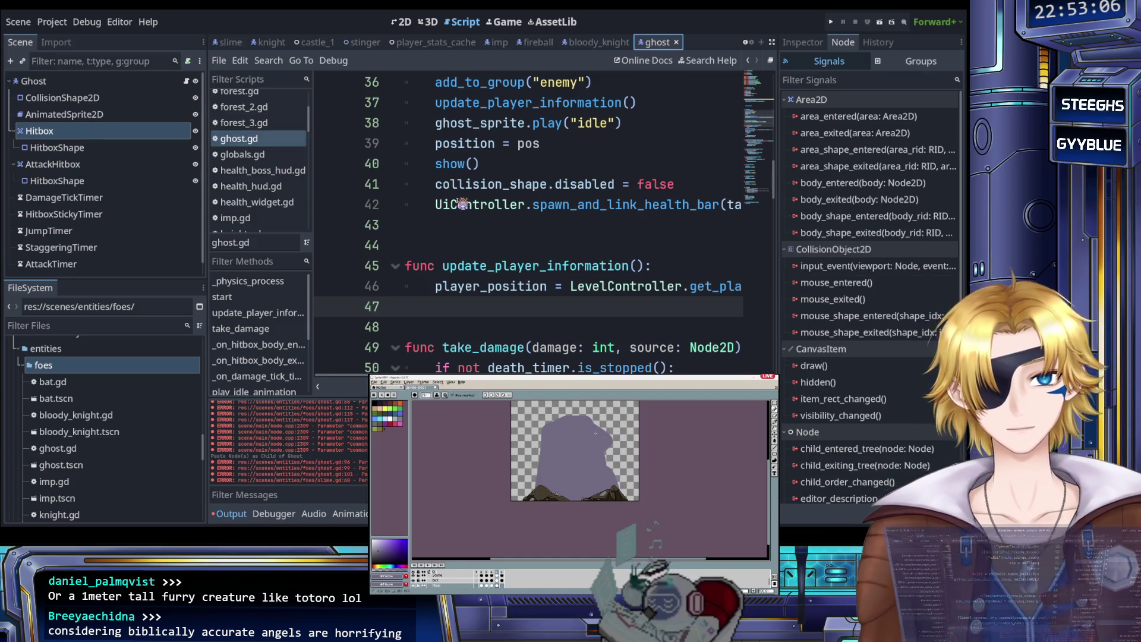
scroll(458, 202, up, 6)
scroll(462, 203, down, 2)
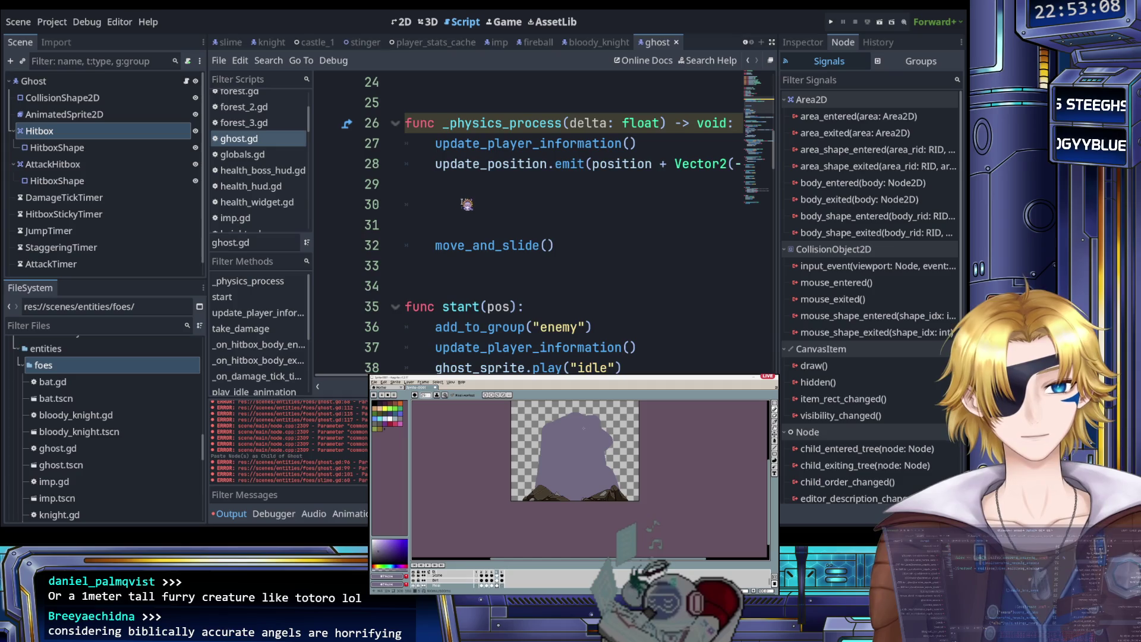
Step: Read through the ghost script's code from top to bottom
click(465, 195)
scroll(466, 196, up, 1)
scroll(463, 214, right, 2)
scroll(461, 232, left, 2)
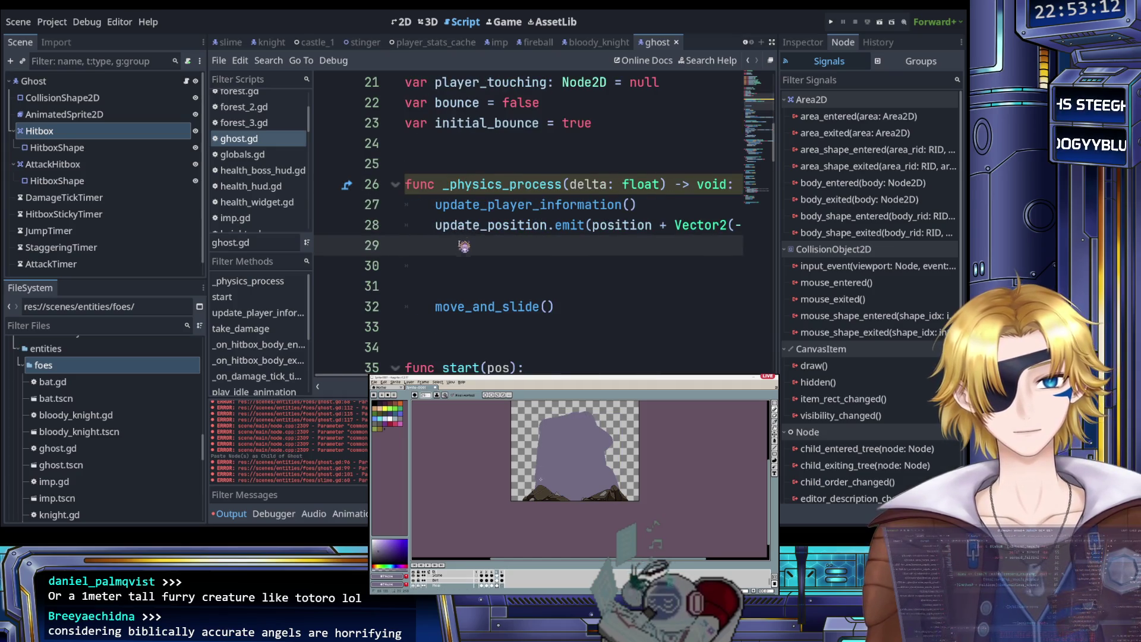
scroll(455, 248, down, 4)
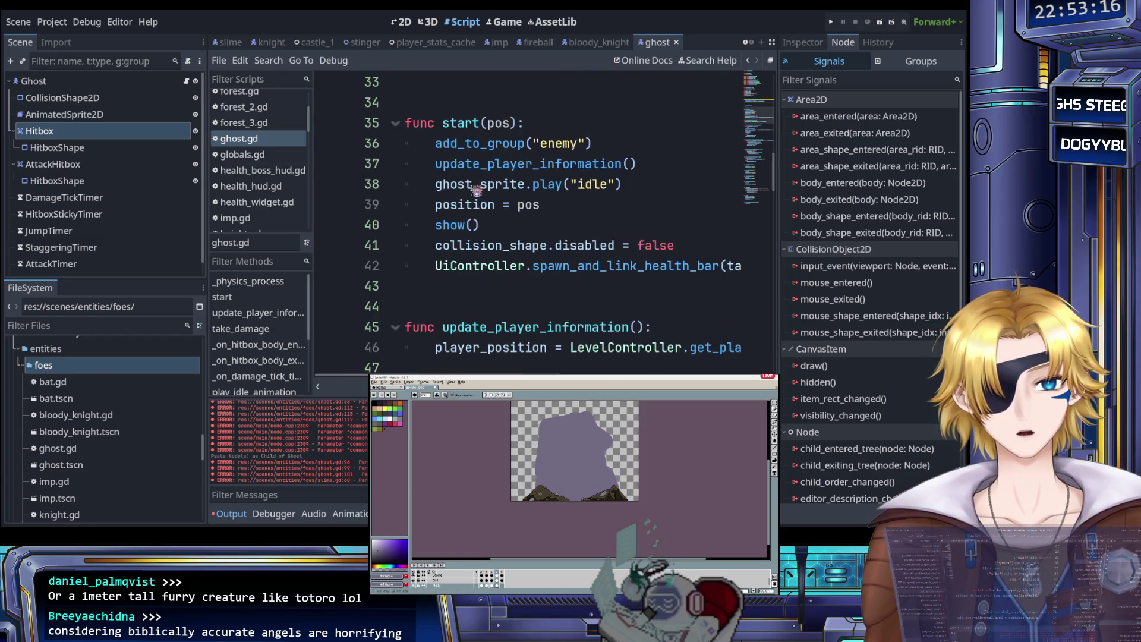
scroll(475, 190, down, 1)
scroll(457, 188, up, 1)
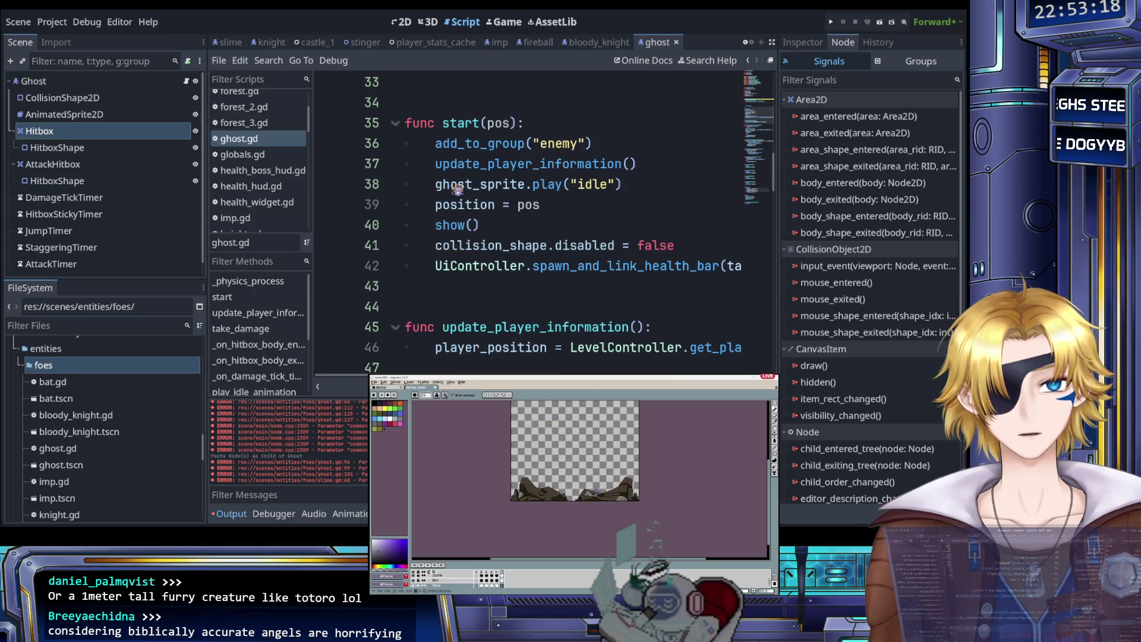
scroll(442, 196, down, 2)
scroll(429, 205, up, 2)
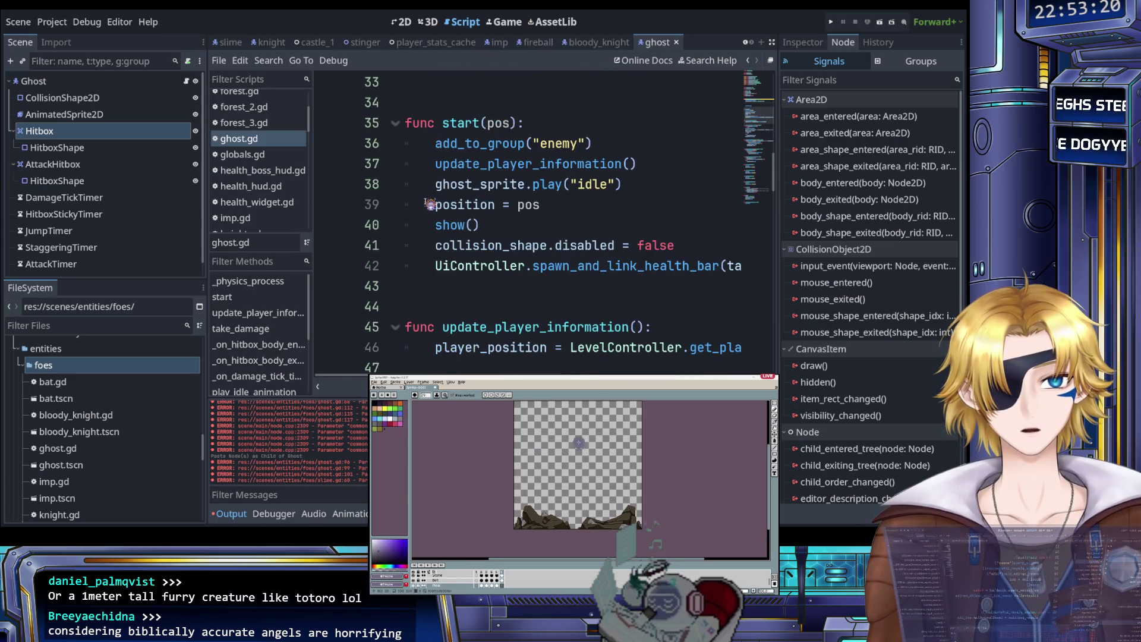
scroll(429, 205, down, 2)
scroll(429, 204, right, 3)
scroll(430, 204, right, 3)
scroll(430, 205, left, 8)
scroll(430, 203, down, 2)
scroll(431, 204, down, 3)
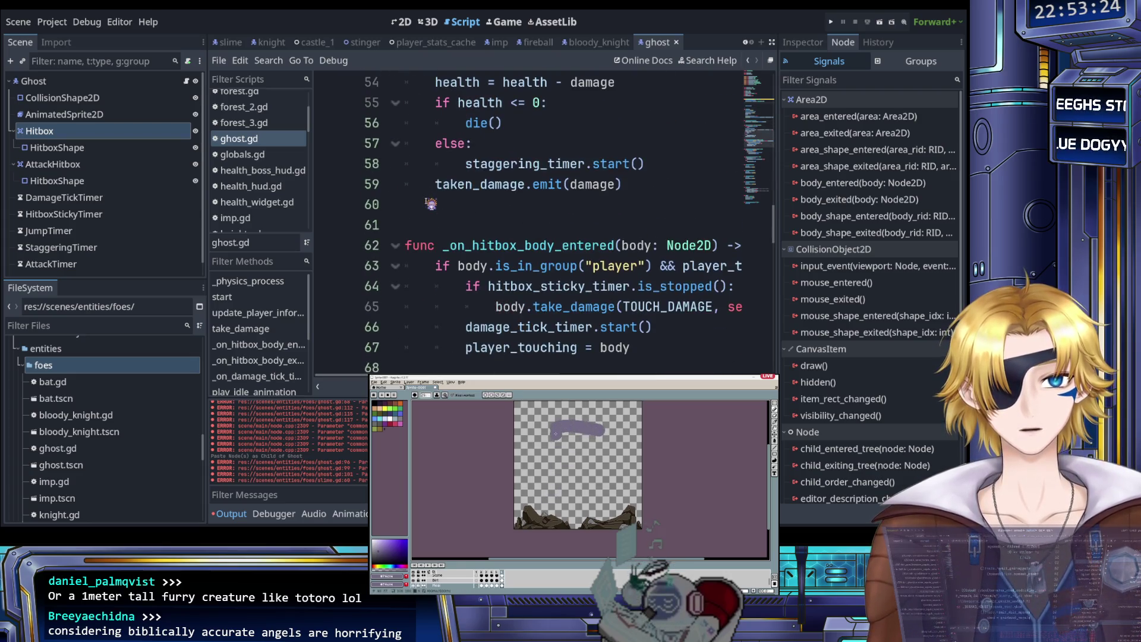
scroll(431, 204, down, 2)
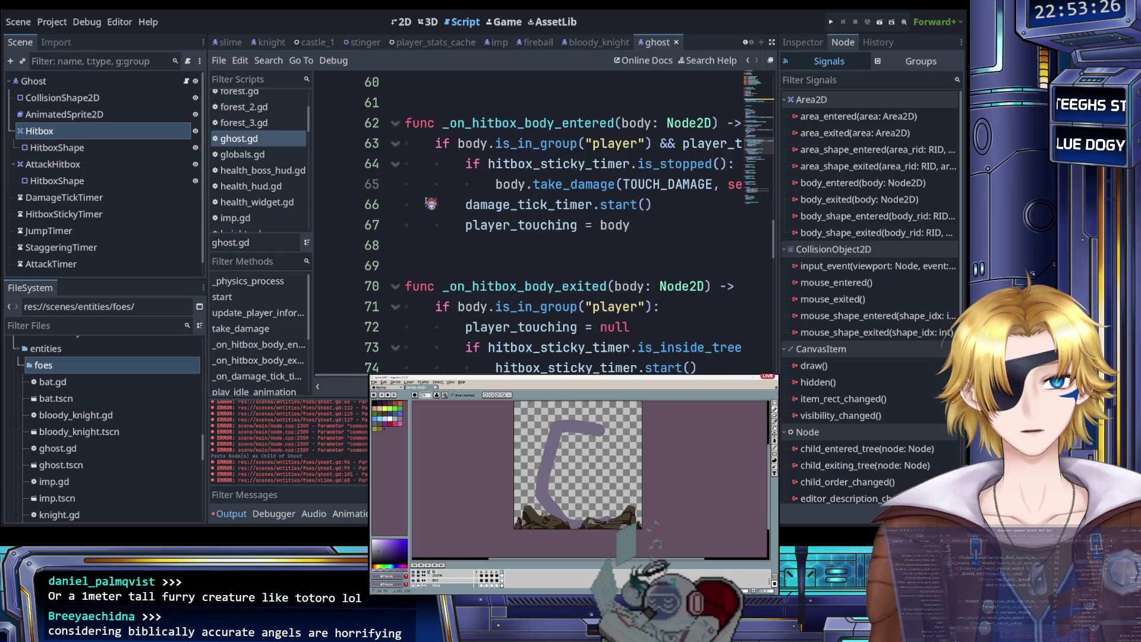
scroll(431, 204, down, 3)
scroll(431, 203, down, 4)
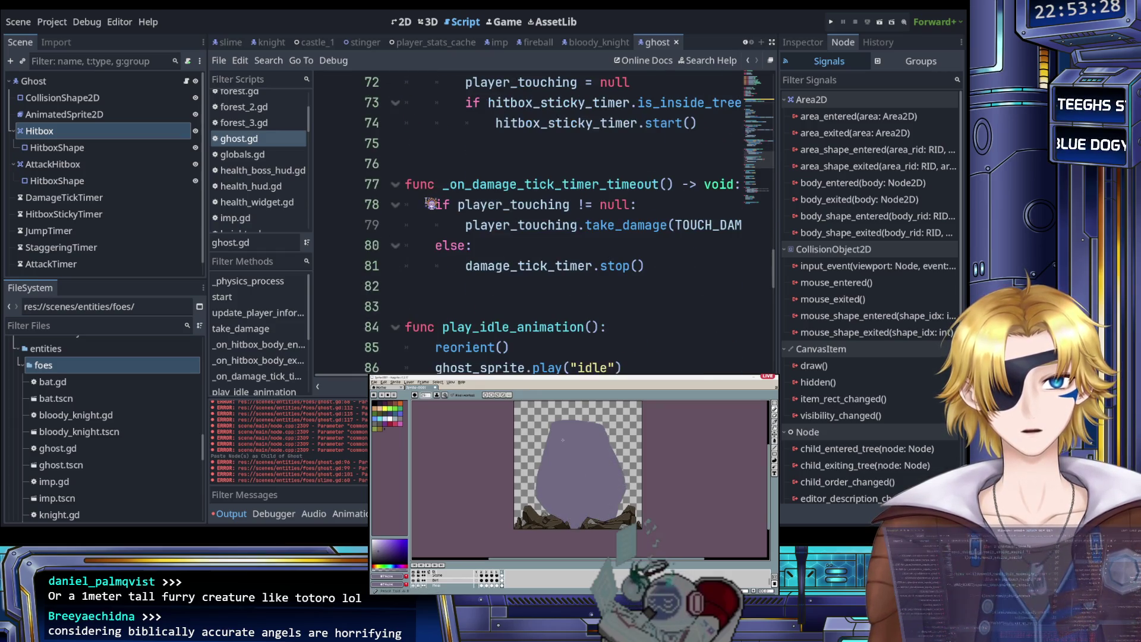
scroll(431, 204, up, 1)
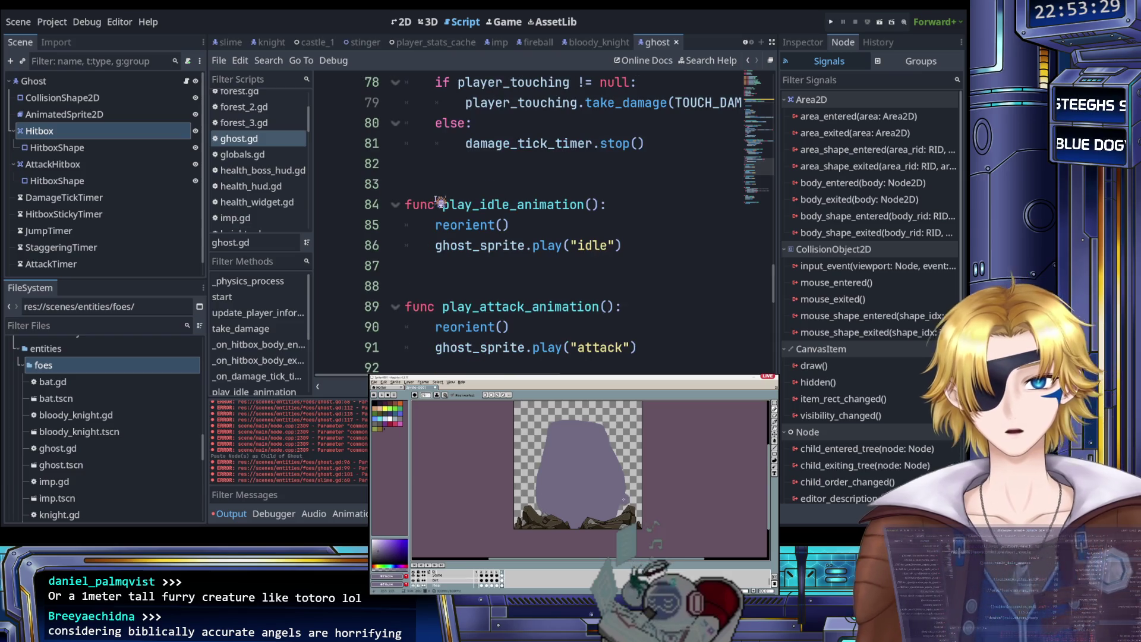
Step: Connect DamageTickTimer's timeout signal to _on_damage_tick_timer_timeout in ghost.gd
click(113, 199)
scroll(395, 226, up, 3)
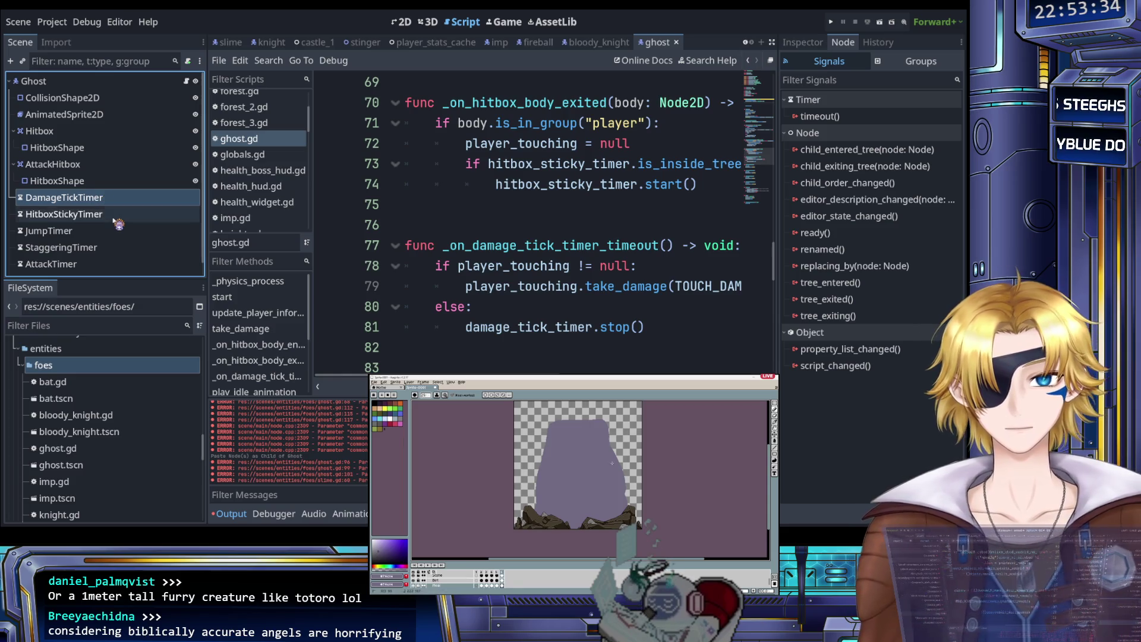
click(442, 225)
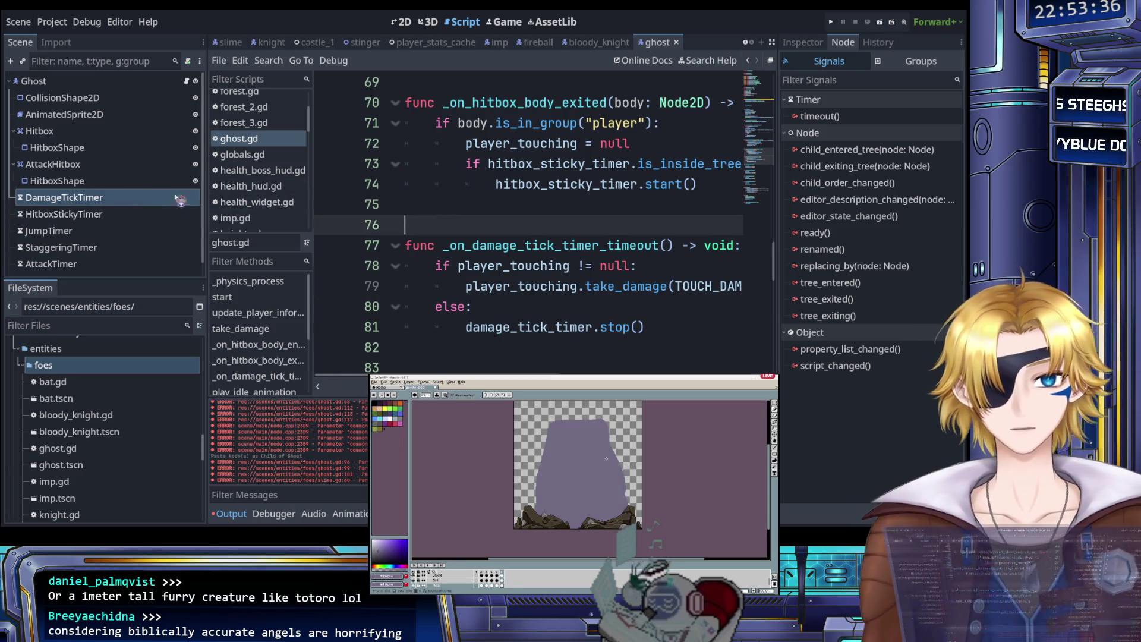
click(824, 117)
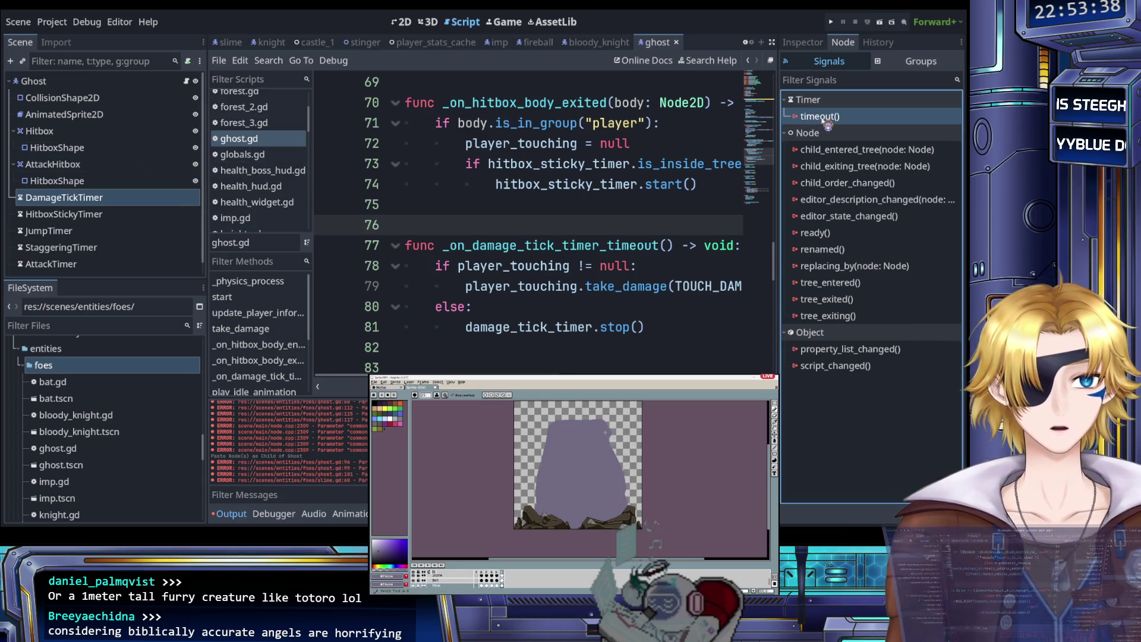
drag(446, 355, 456, 362)
Step: Remove the unwanted HitboxStickyTimer timeout connection
click(110, 215)
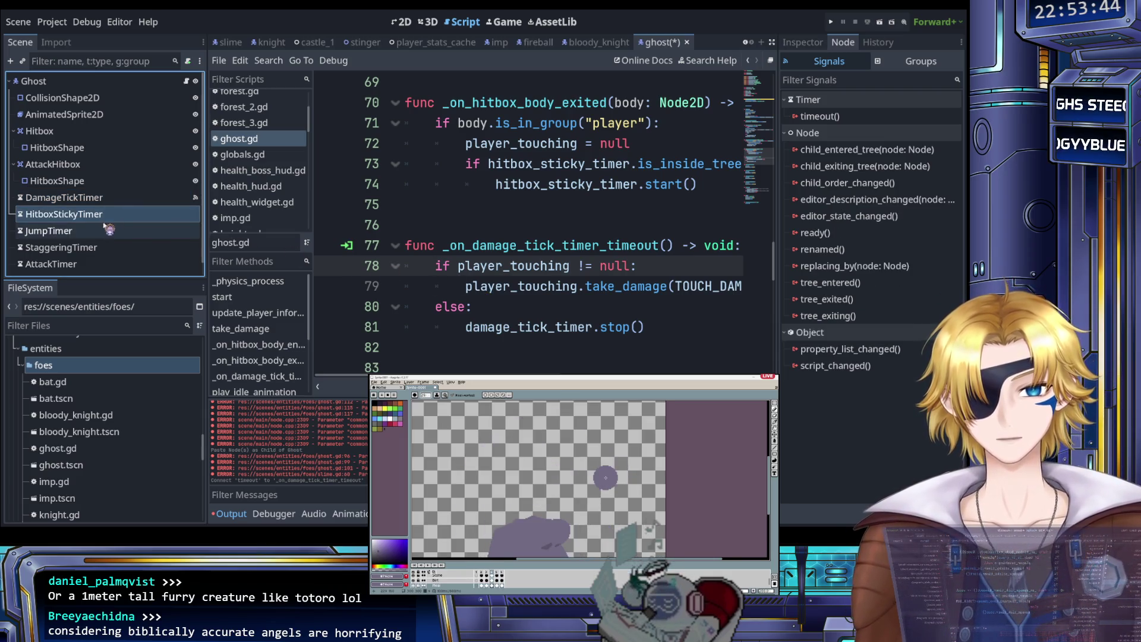
click(826, 121)
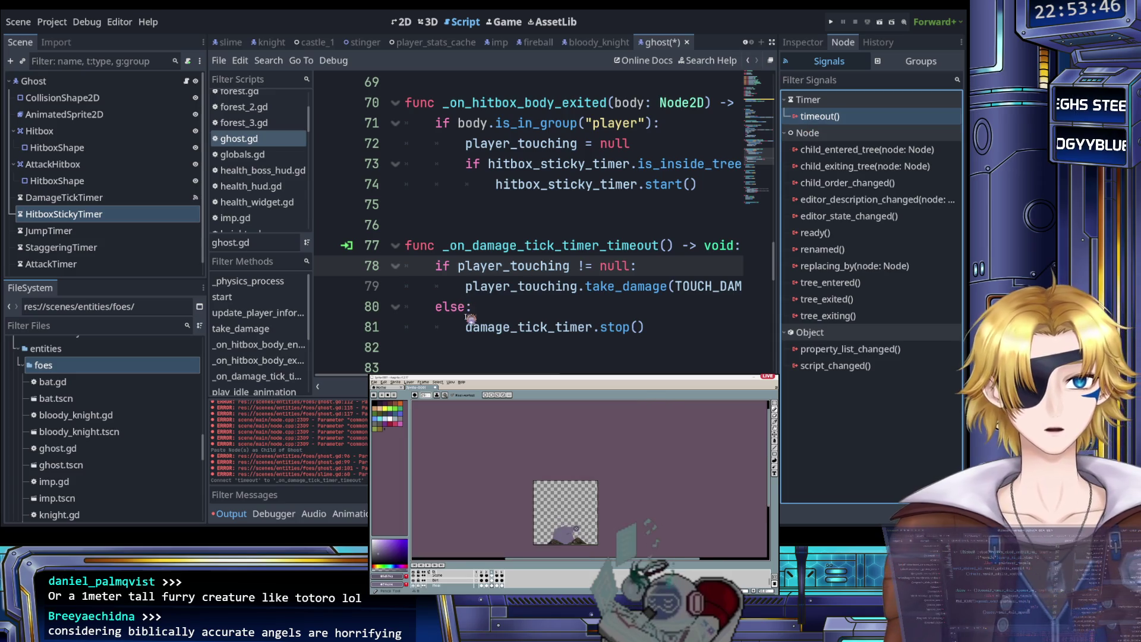
drag(469, 354, 471, 354)
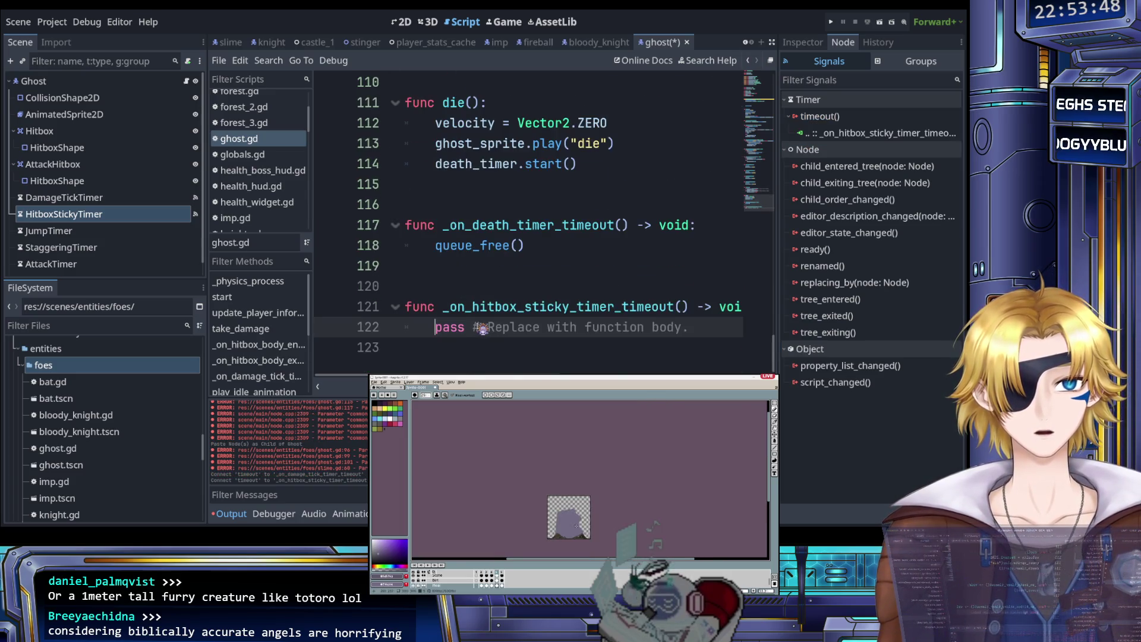
scroll(529, 338, up, 9)
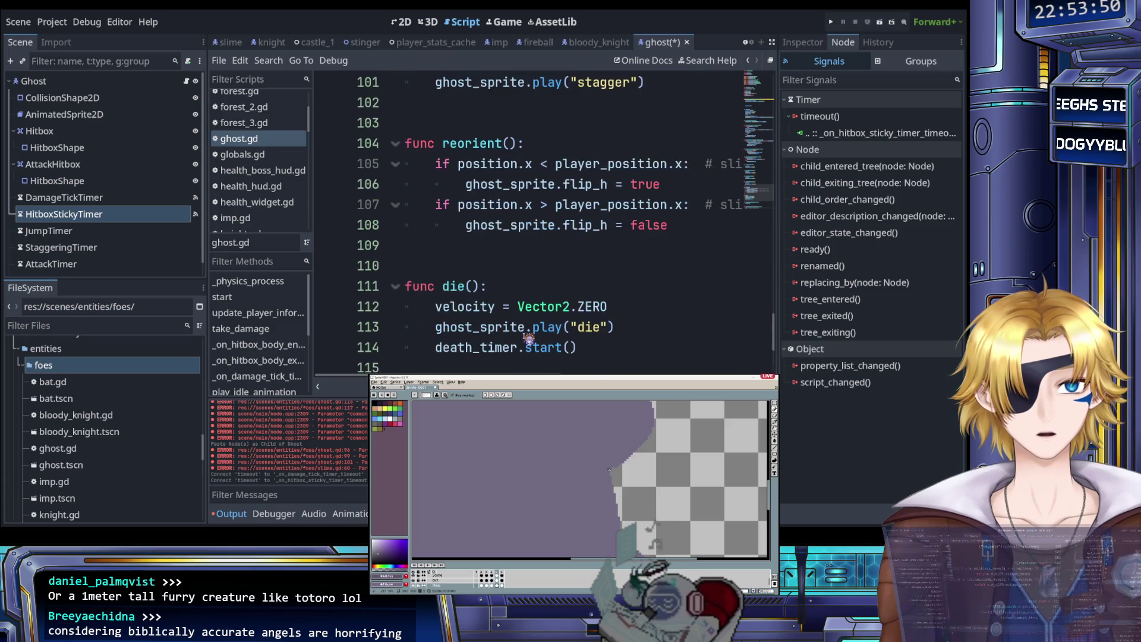
scroll(529, 338, up, 10)
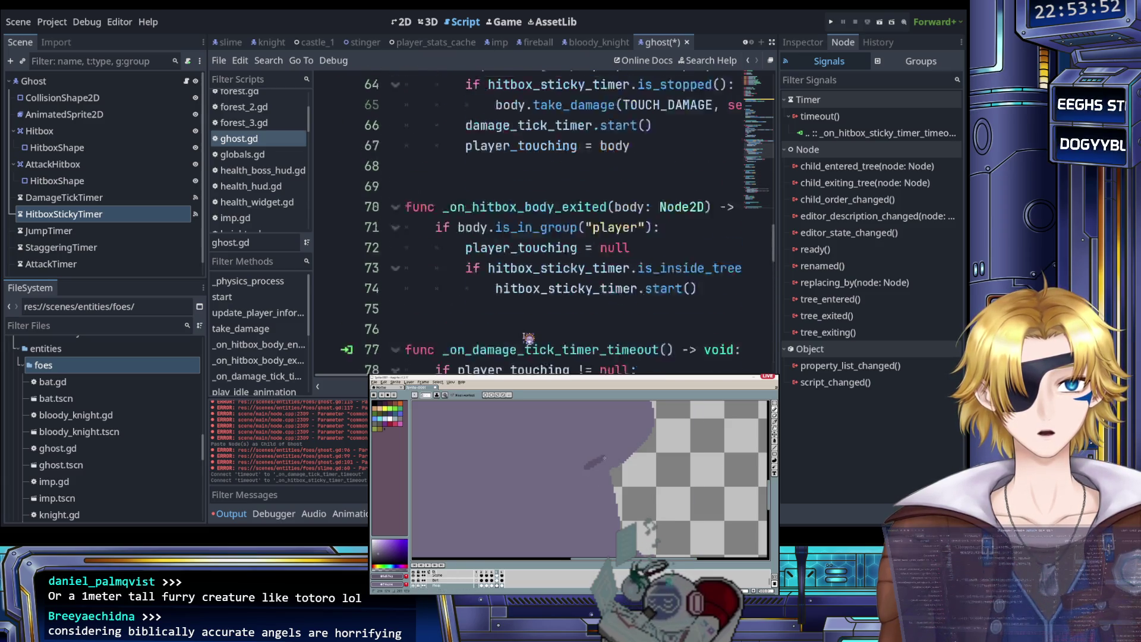
scroll(529, 335, up, 6)
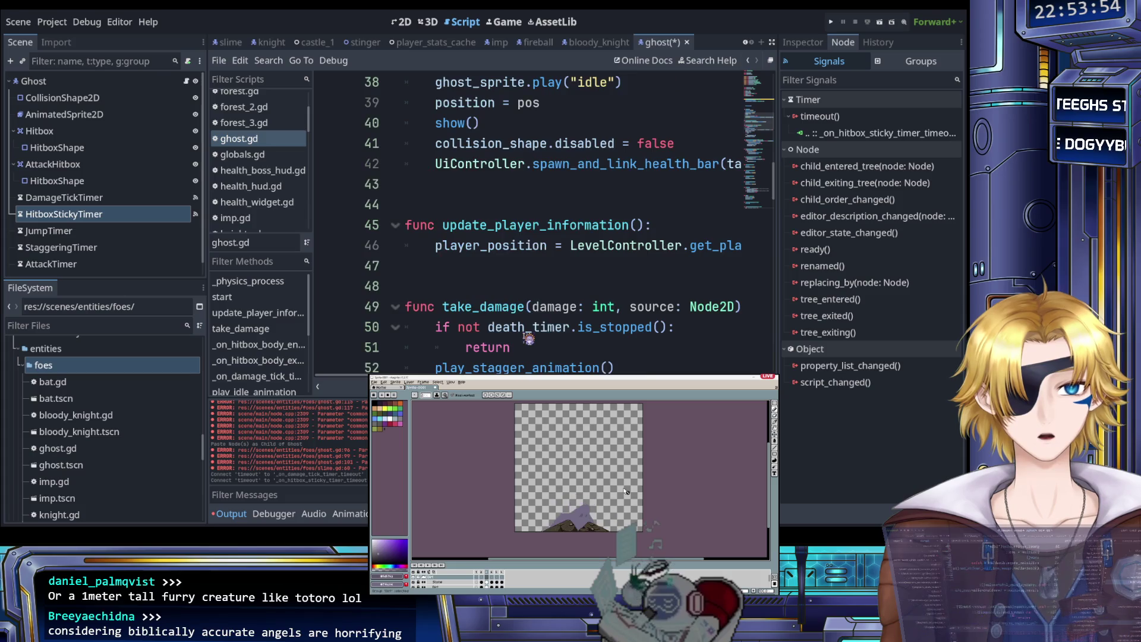
scroll(528, 332, down, 20)
scroll(529, 332, down, 2)
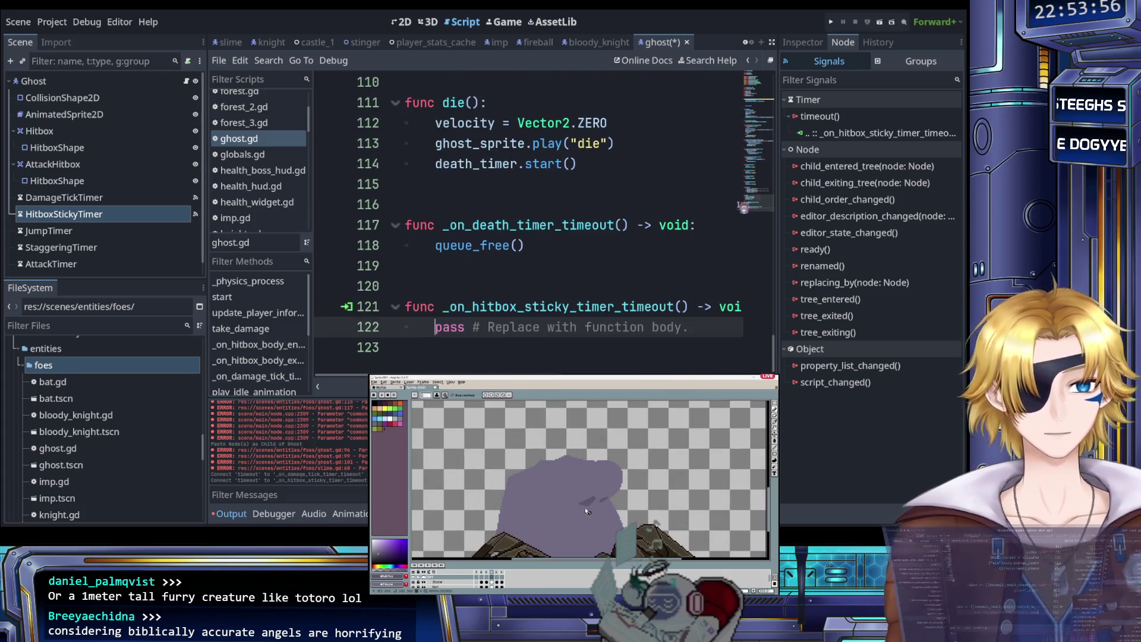
click(868, 137)
key(Delete)
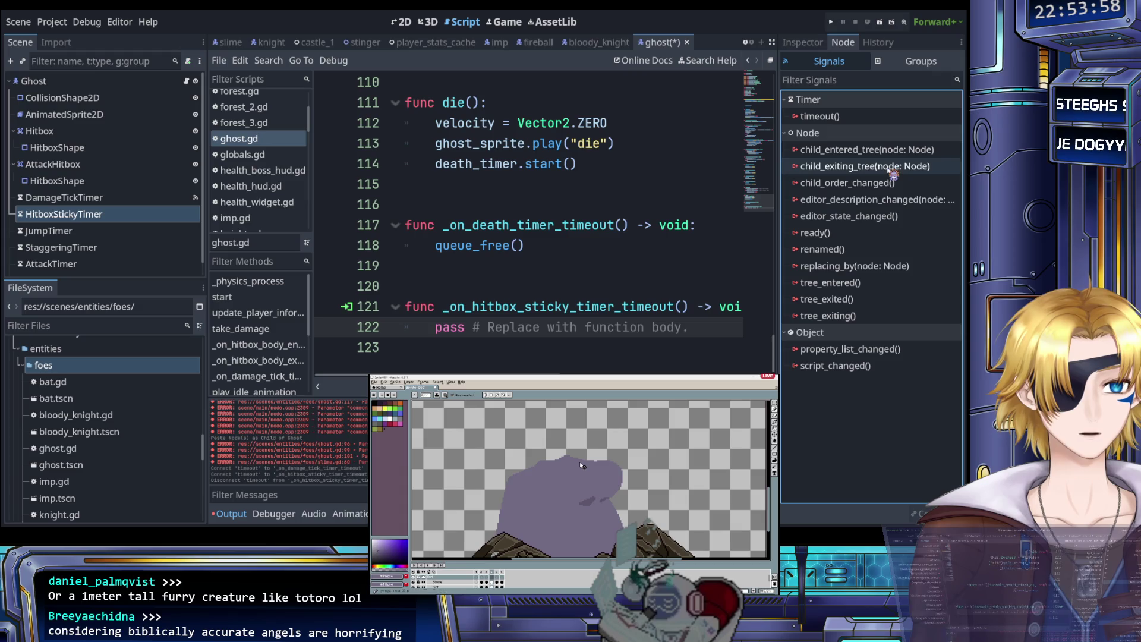
Step: Delete the generated _on_hitbox_sticky_timer_timeout stub and save ghost.gd
click(509, 307)
drag(688, 326, 386, 282)
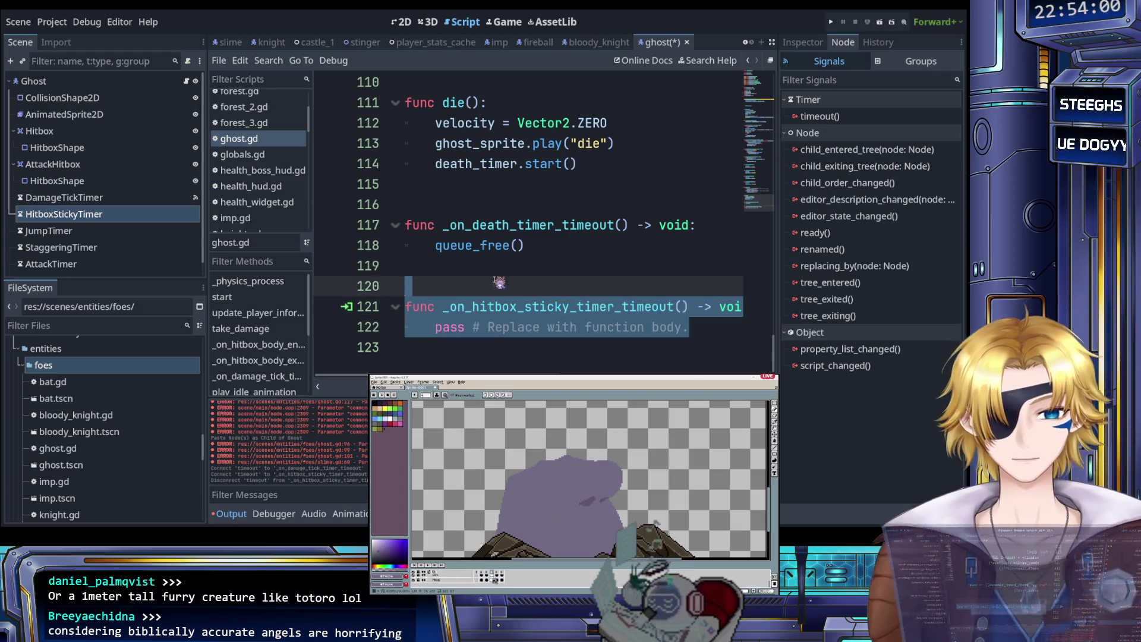
key(BackSpace)
key(BackSpace)
key(BackSpace)
key(ctrl+s)
click(131, 230)
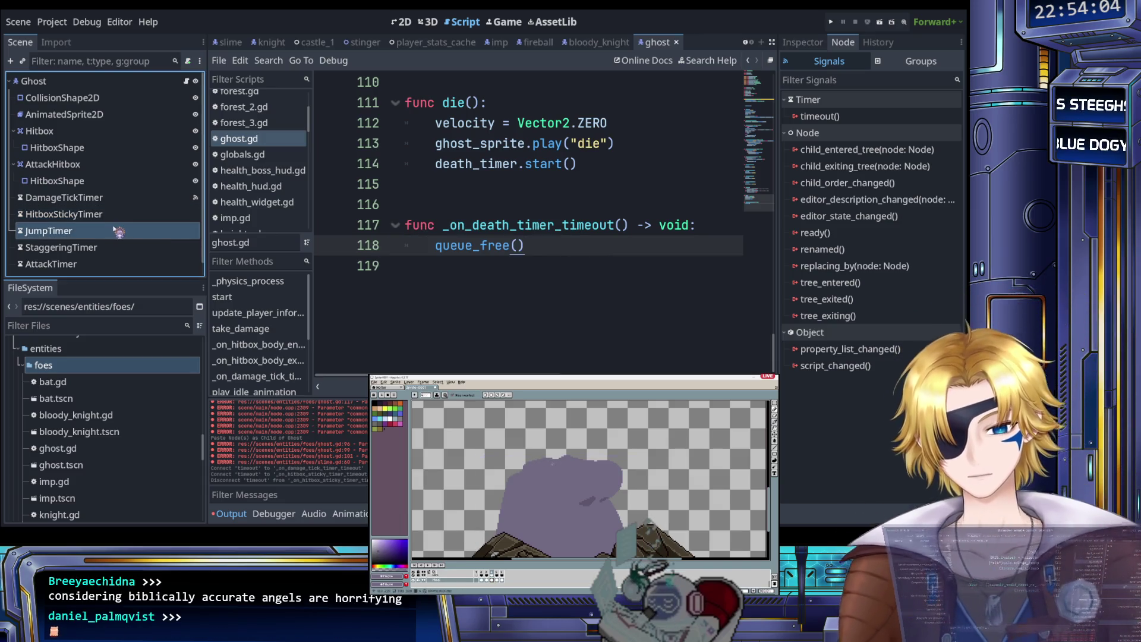
key(Delete)
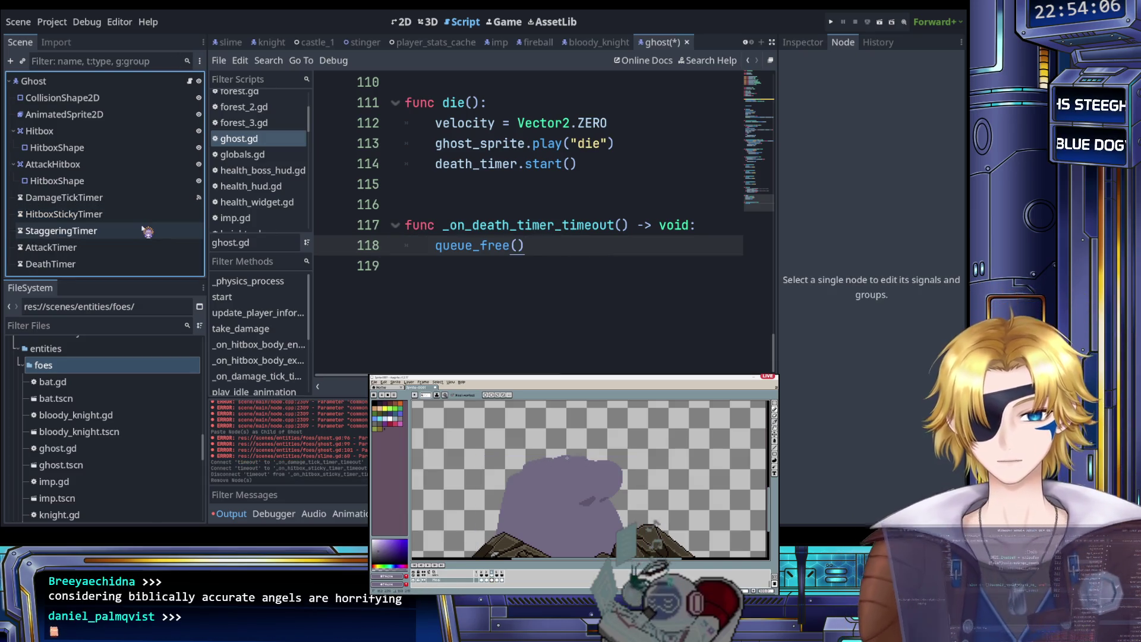
click(105, 236)
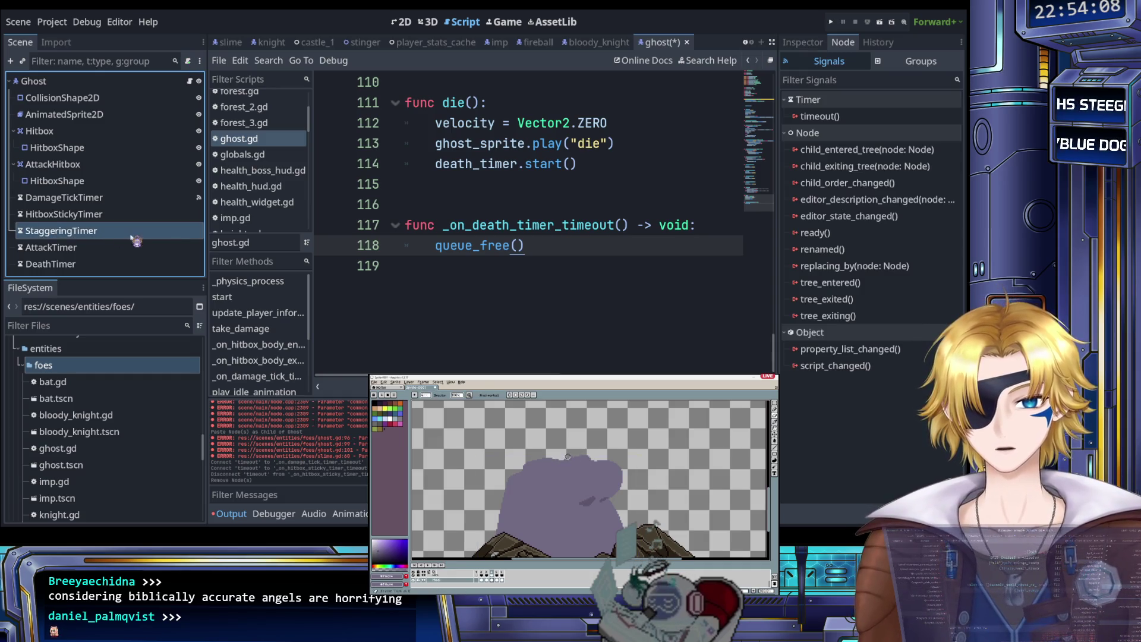
scroll(438, 268, up, 5)
scroll(438, 269, up, 3)
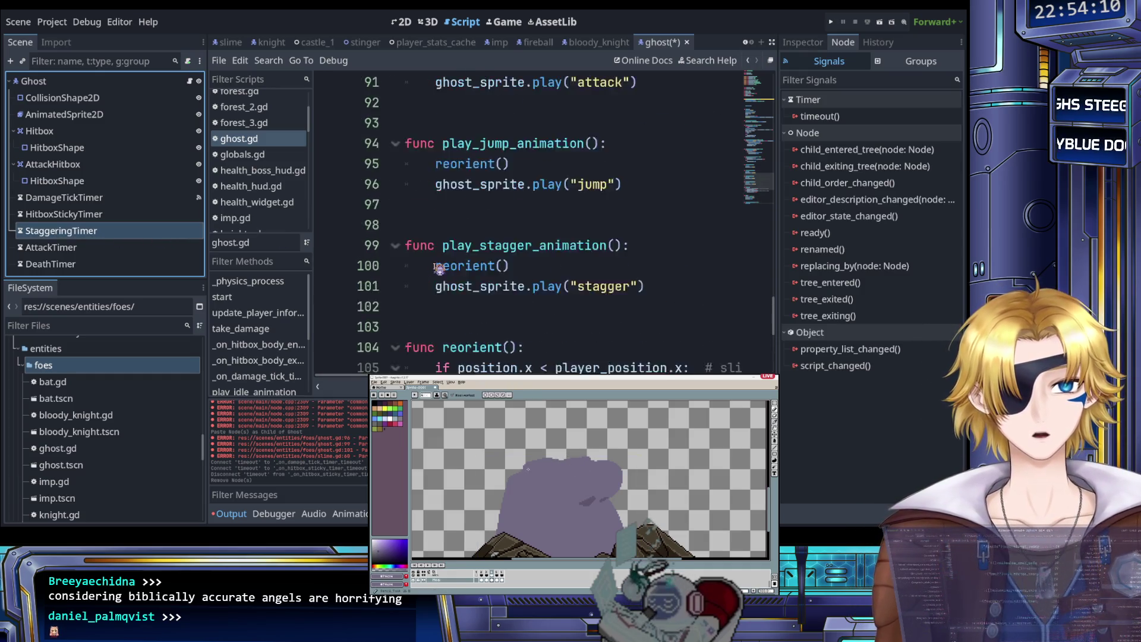
scroll(438, 269, down, 2)
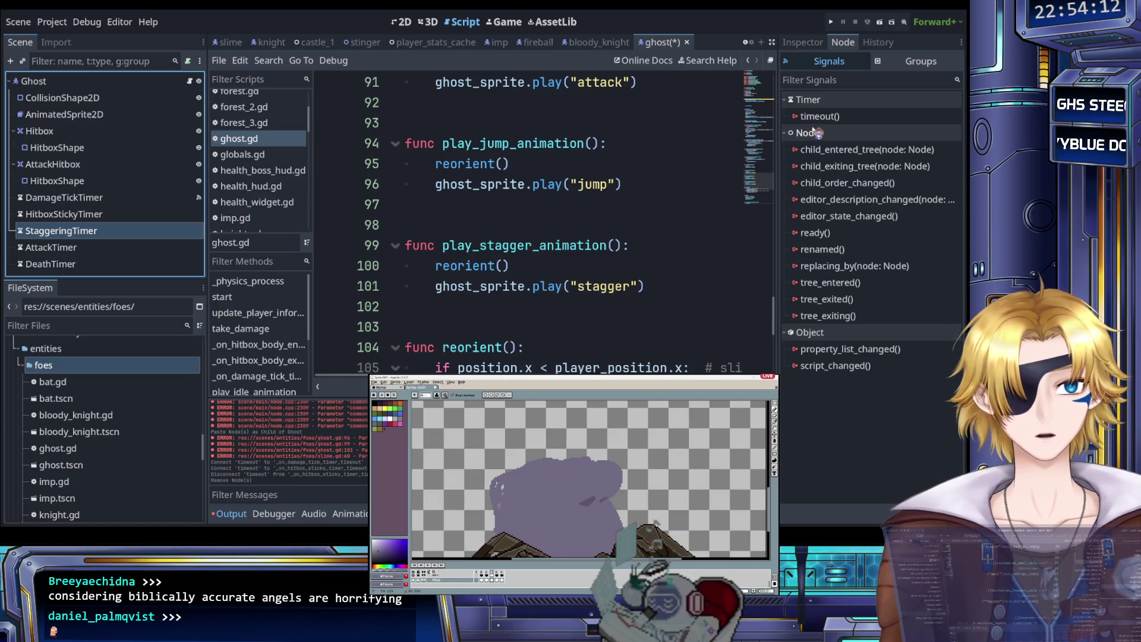
scroll(571, 215, up, 7)
scroll(541, 217, up, 5)
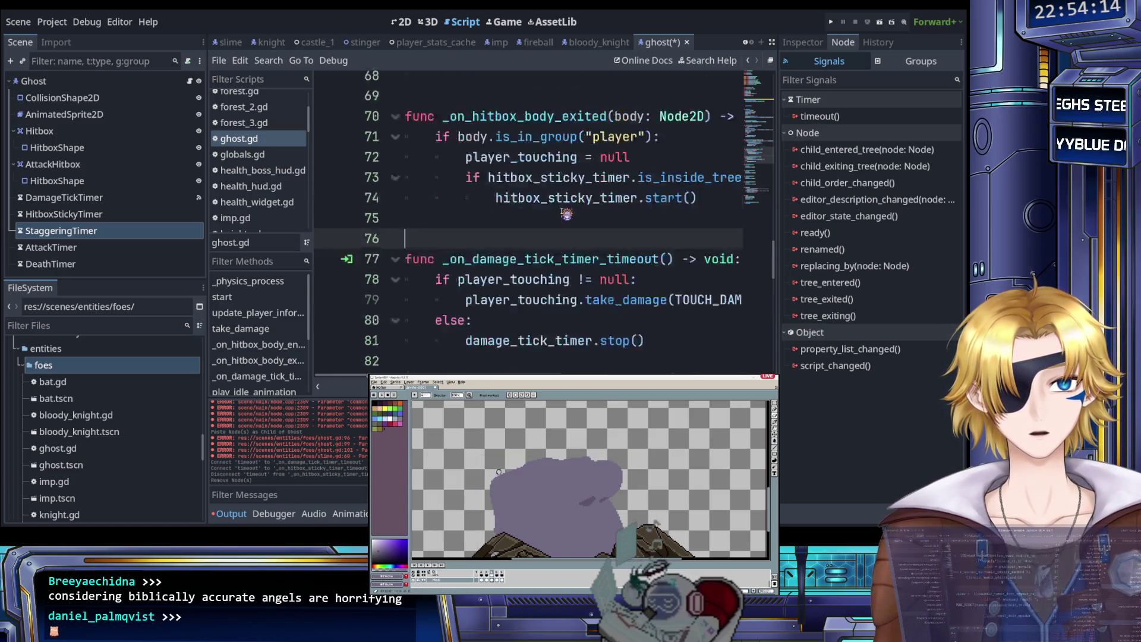
click(519, 220)
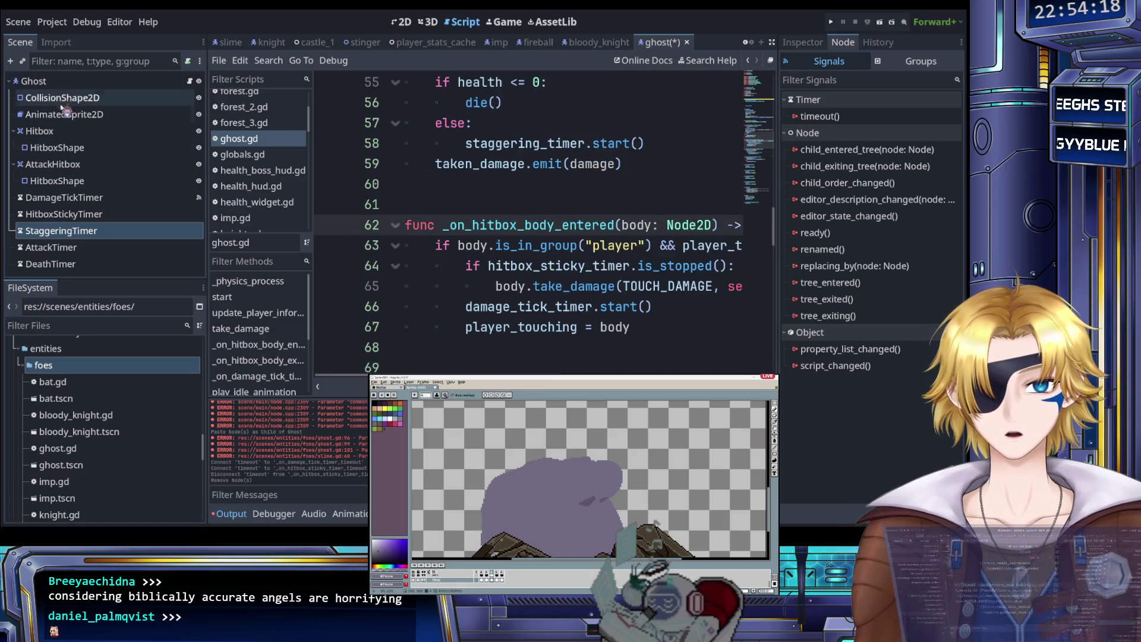
Step: Connect Hitbox body_entered and body_exited to _on_hitbox_body_entered and _on_hitbox_body_exited
click(59, 131)
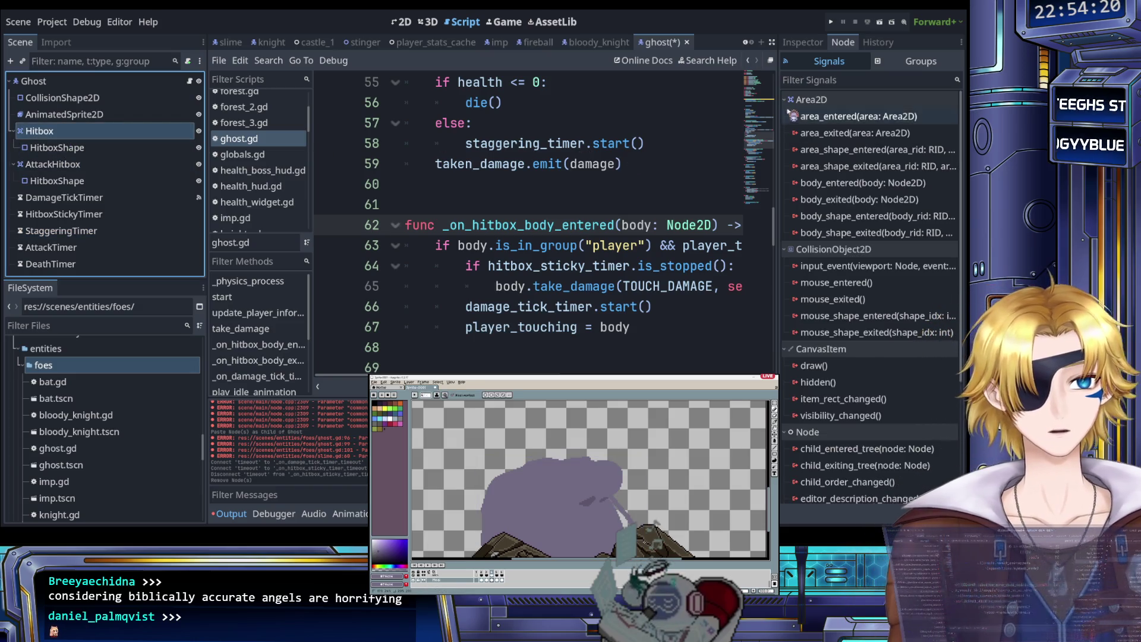
click(802, 42)
click(843, 42)
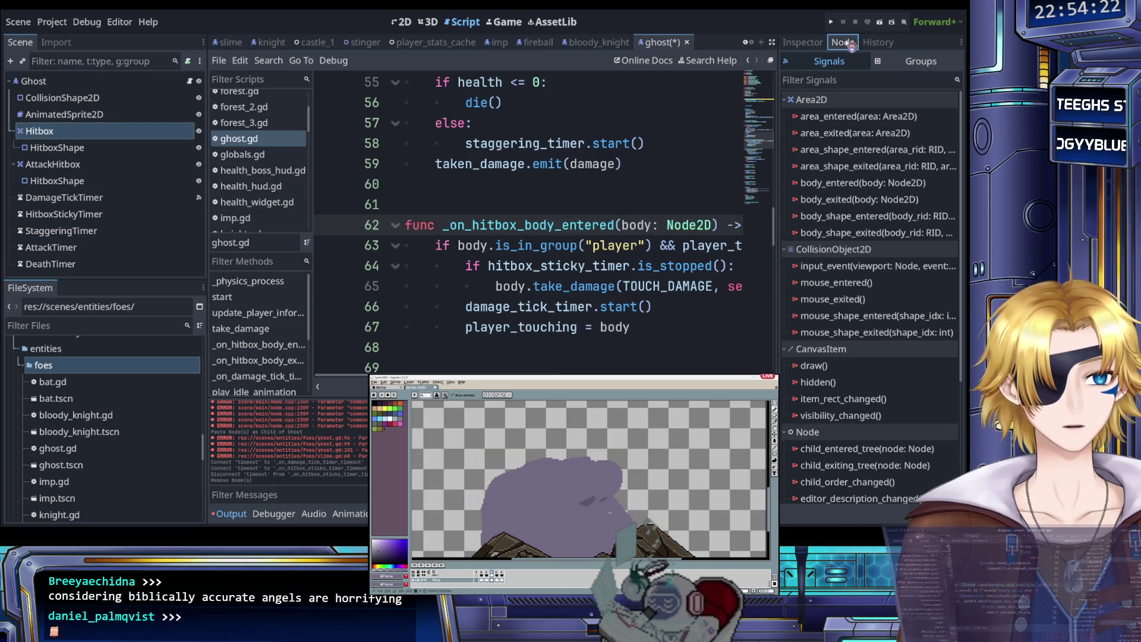
click(846, 183)
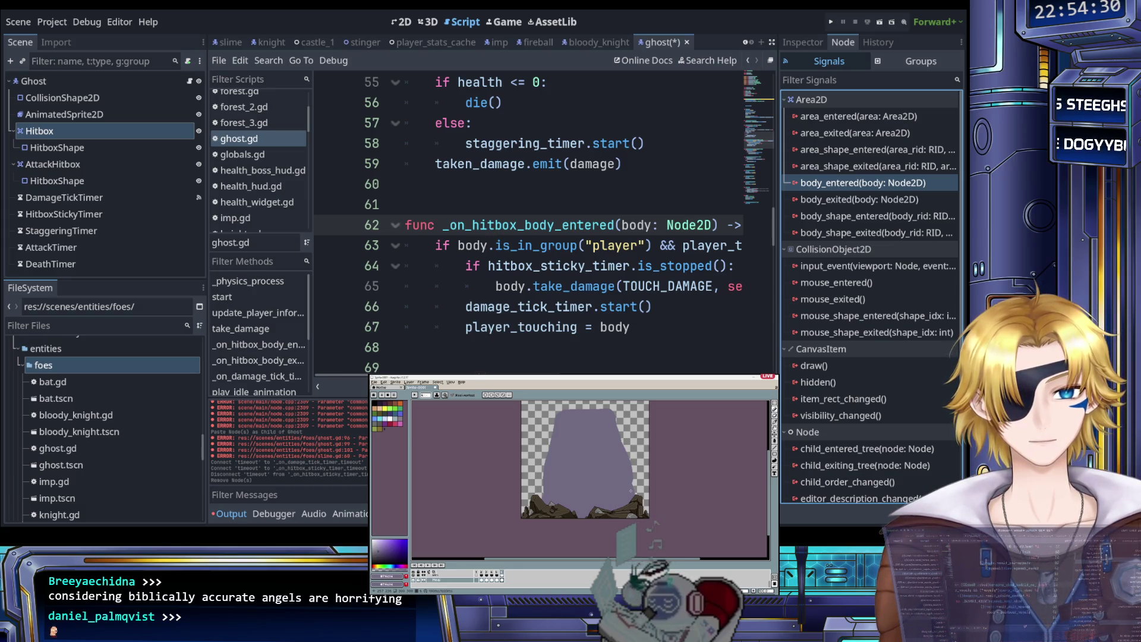
drag(462, 363, 752, 224)
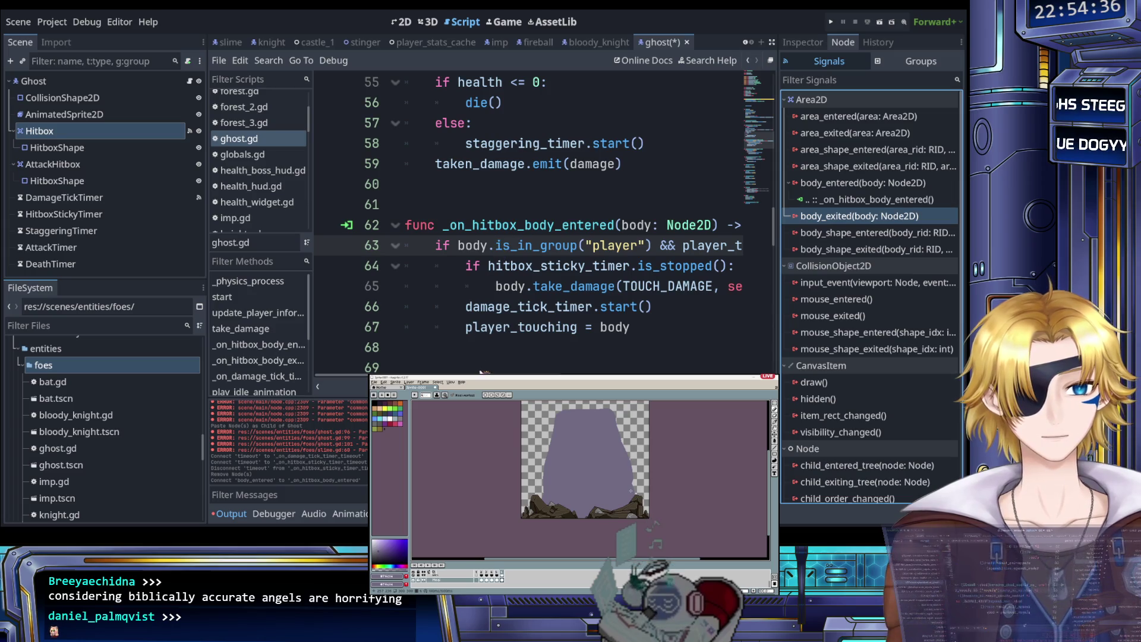
drag(450, 368, 457, 362)
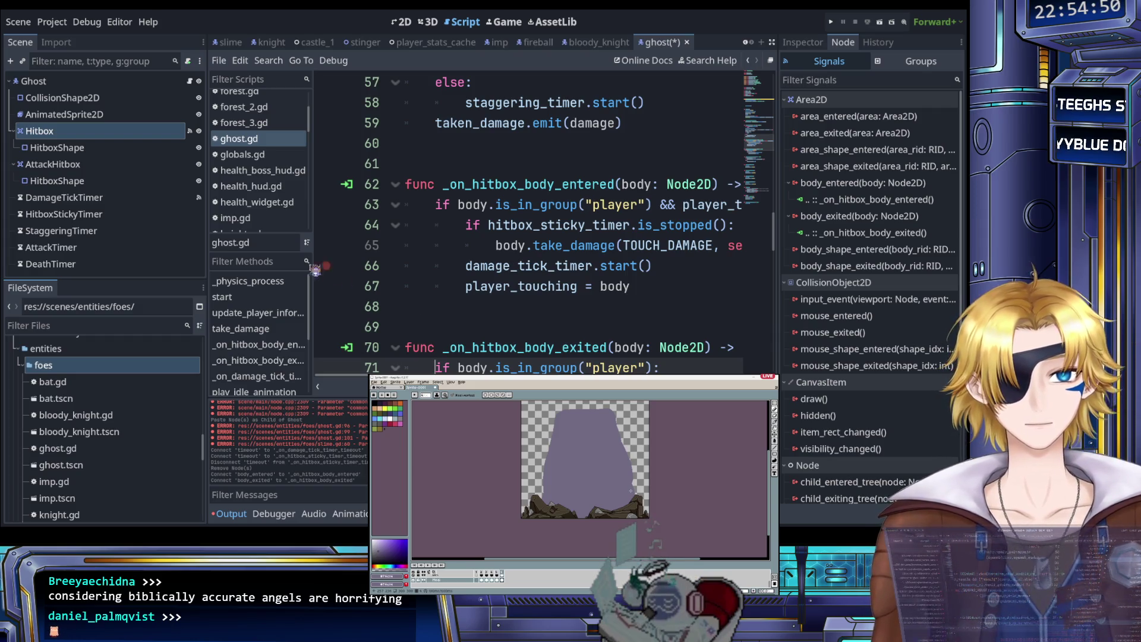
click(91, 202)
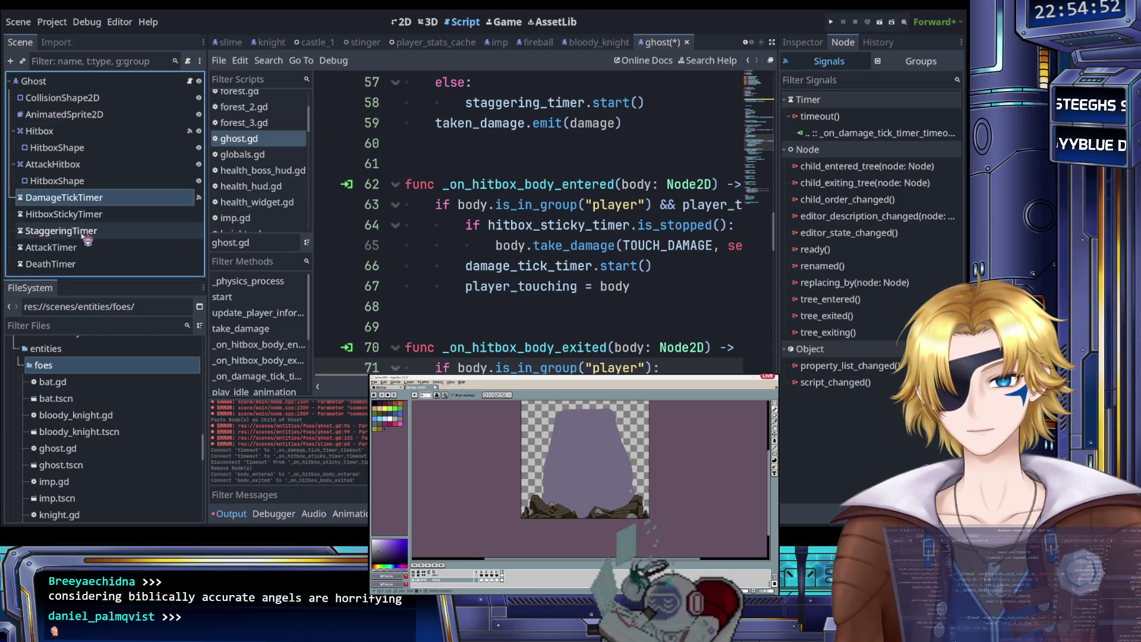
click(87, 233)
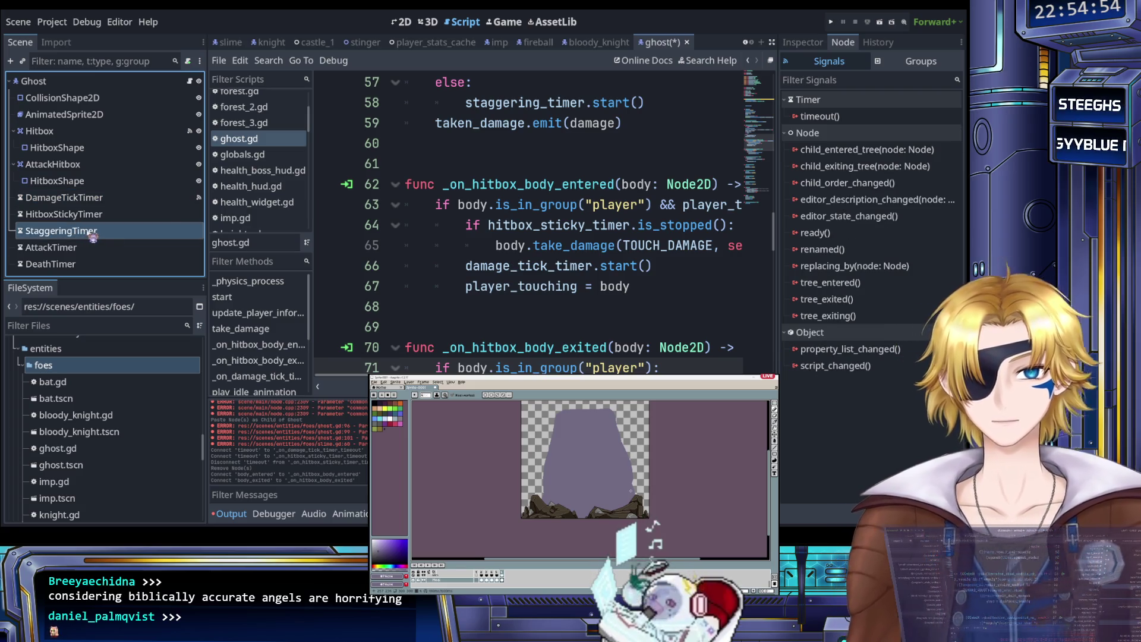
click(122, 247)
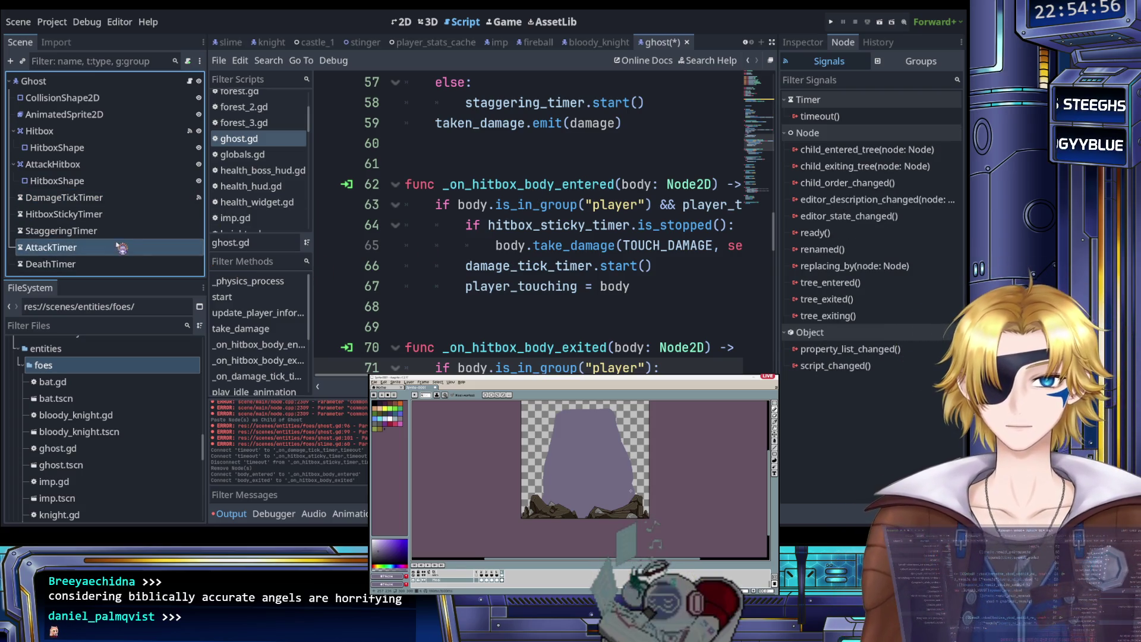
scroll(376, 269, down, 9)
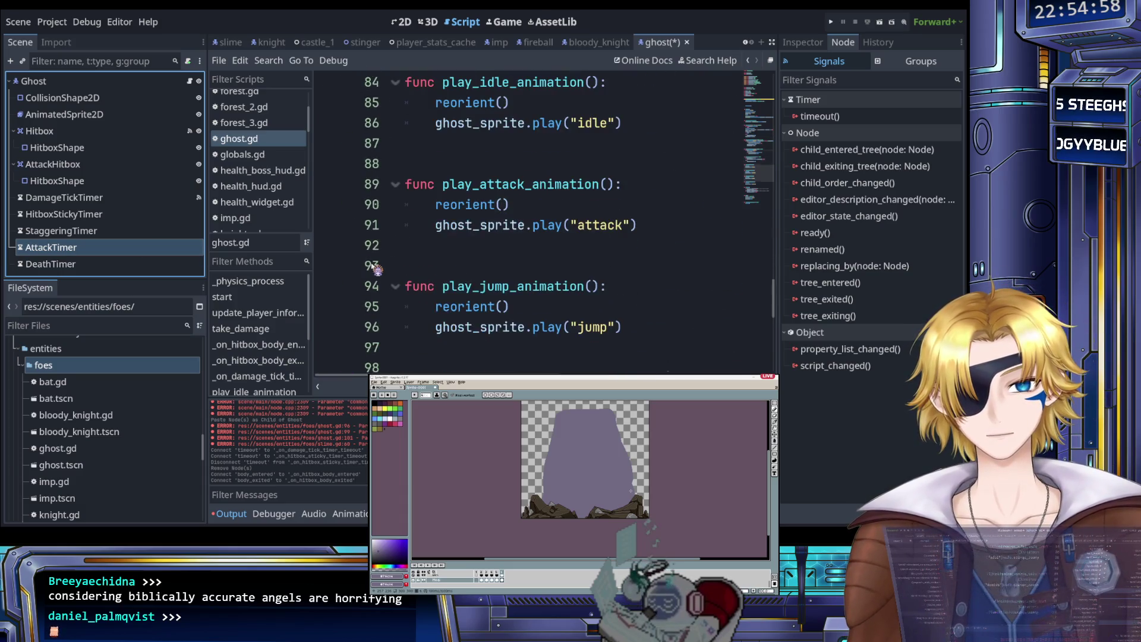
scroll(377, 268, up, 9)
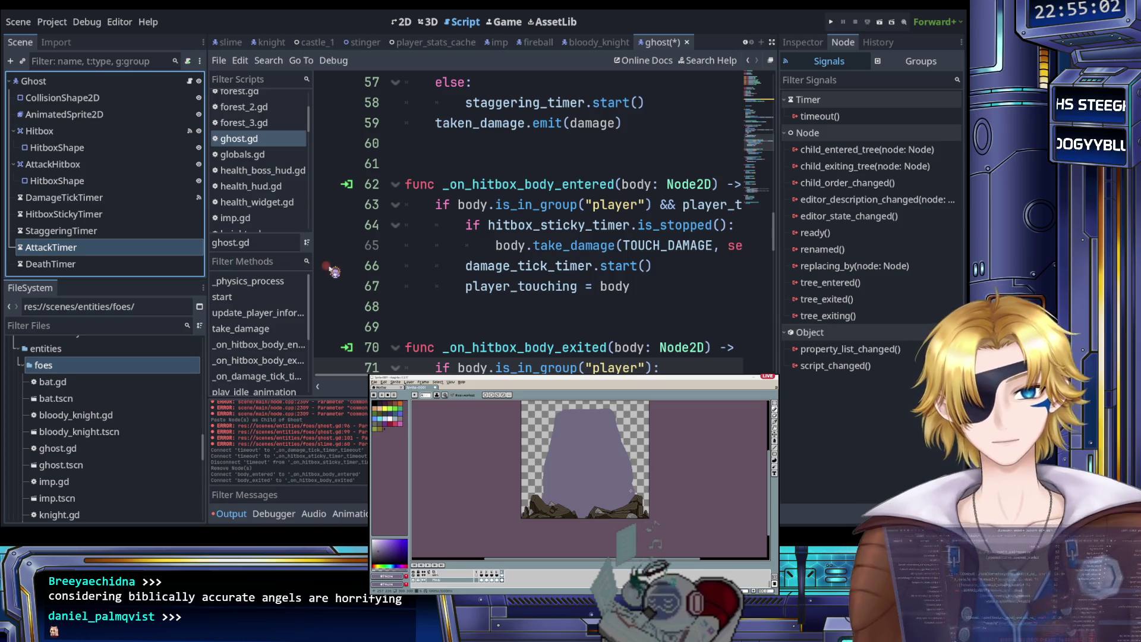
scroll(368, 265, up, 4)
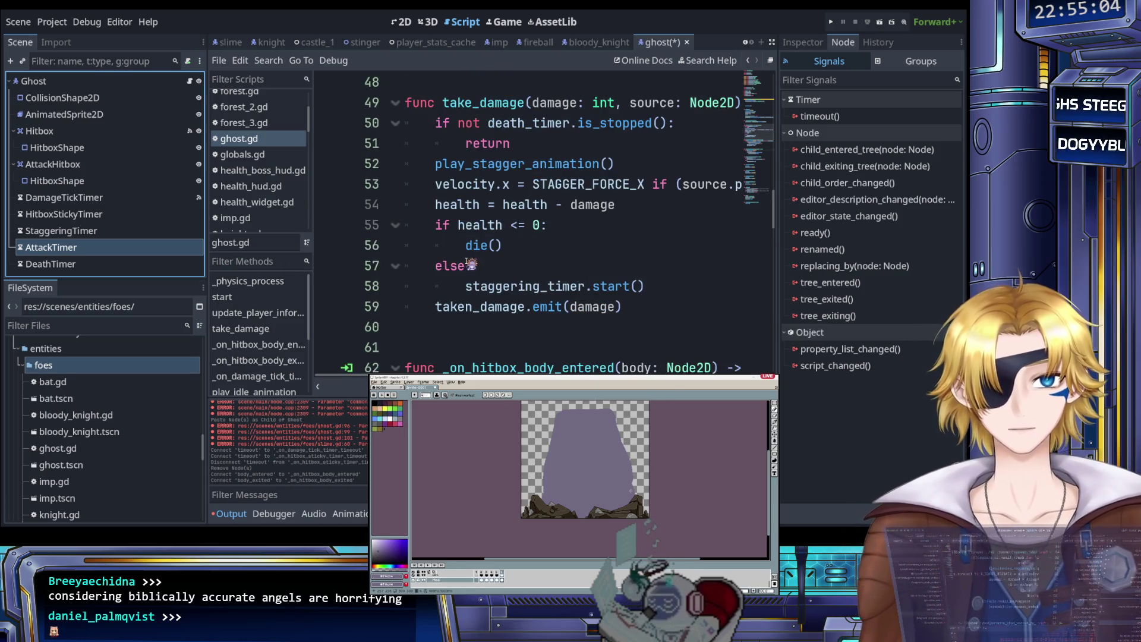
key(ctrl+f)
text(attack tim)
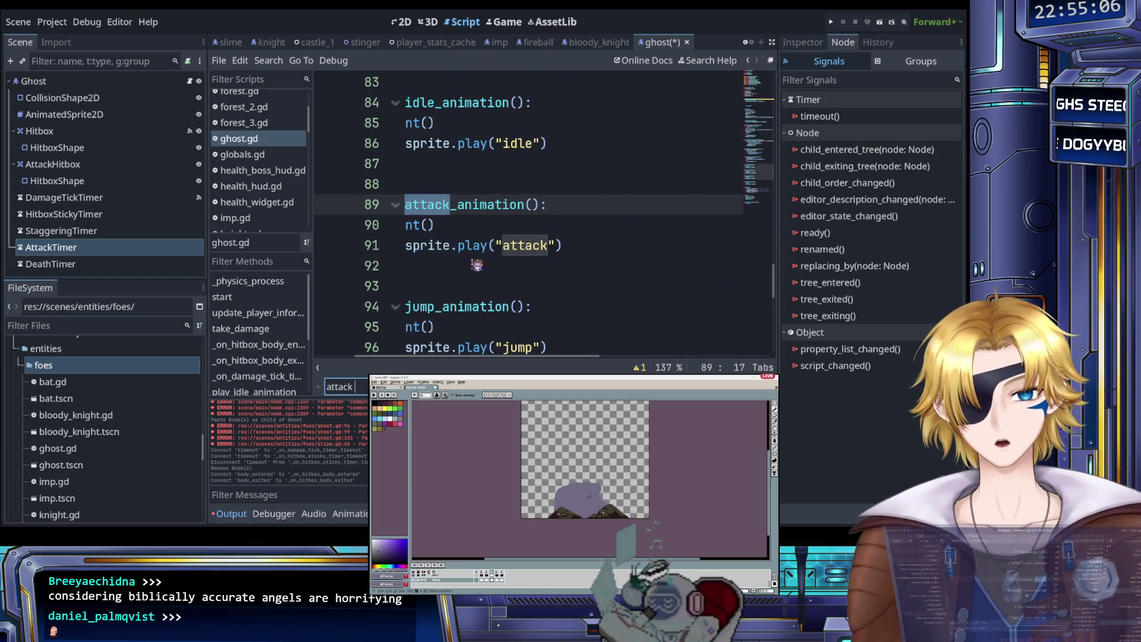
key(BackSpace)
key(BackSpace)
key(BackSpace)
text(_timer)
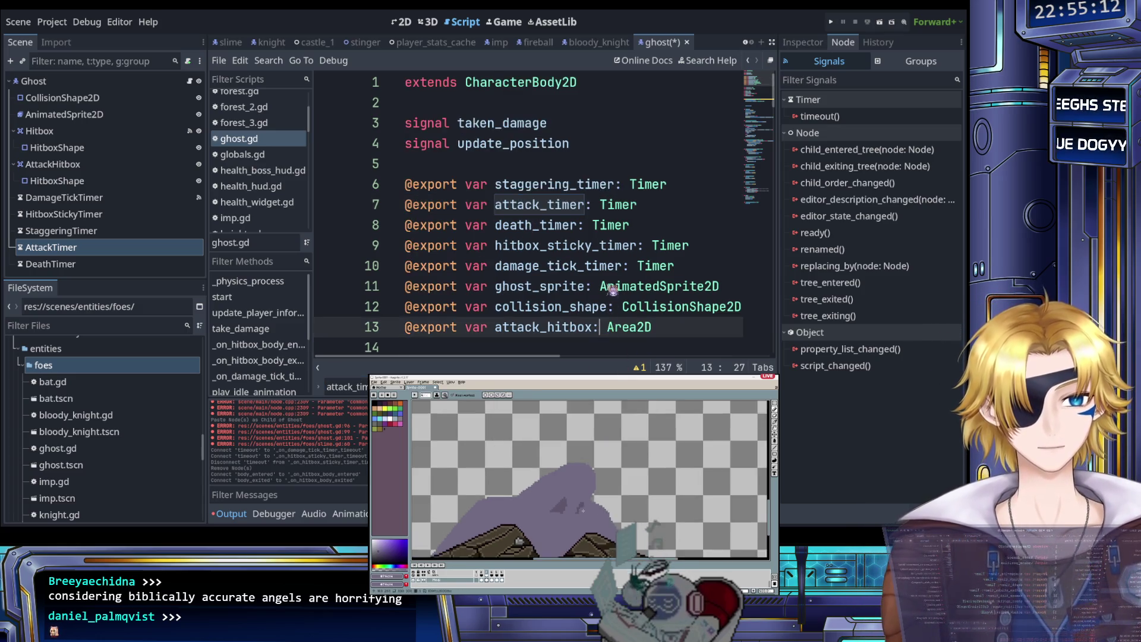
key(Escape)
drag(653, 205, 694, 189)
key(BackSpace)
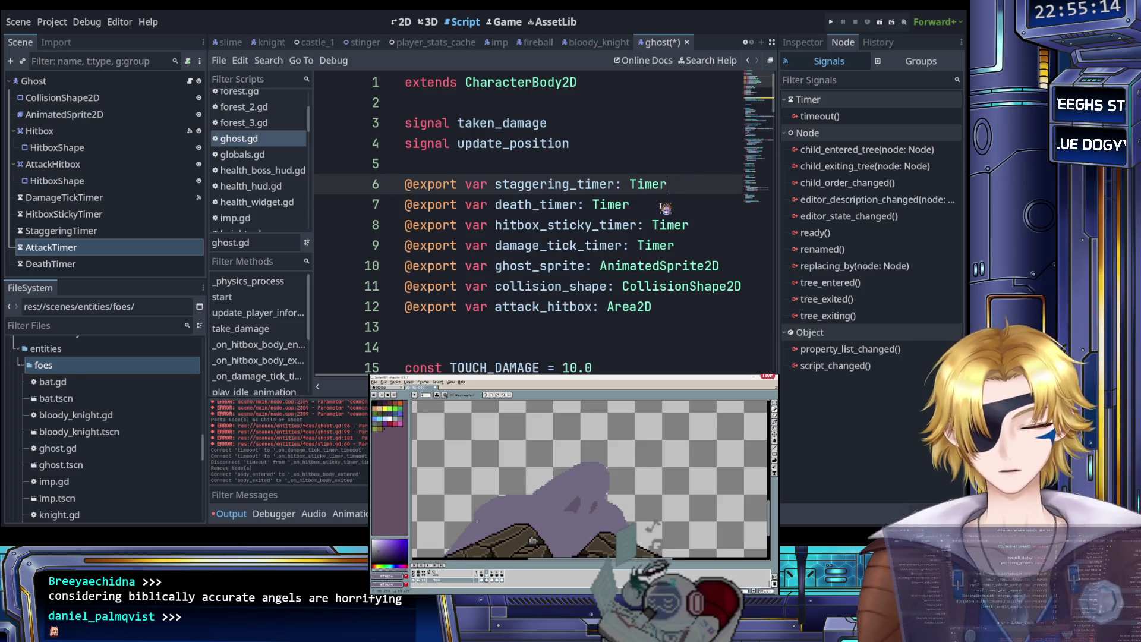
Step: Delete the AttackTimer node from the Ghost scene tree
click(98, 254)
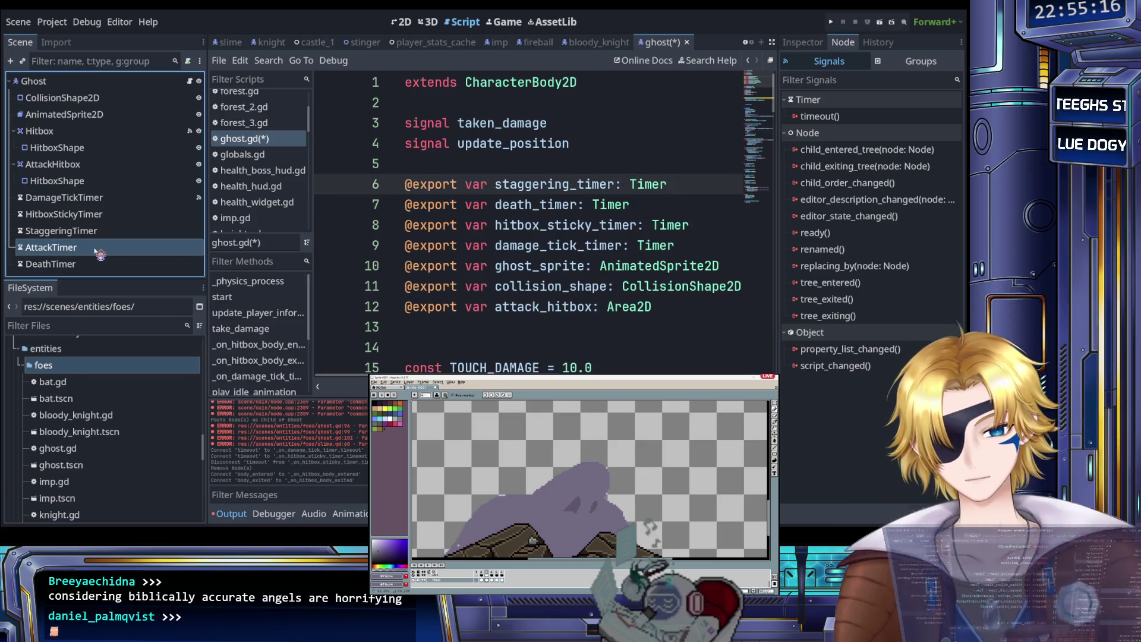
key(Delete)
click(100, 247)
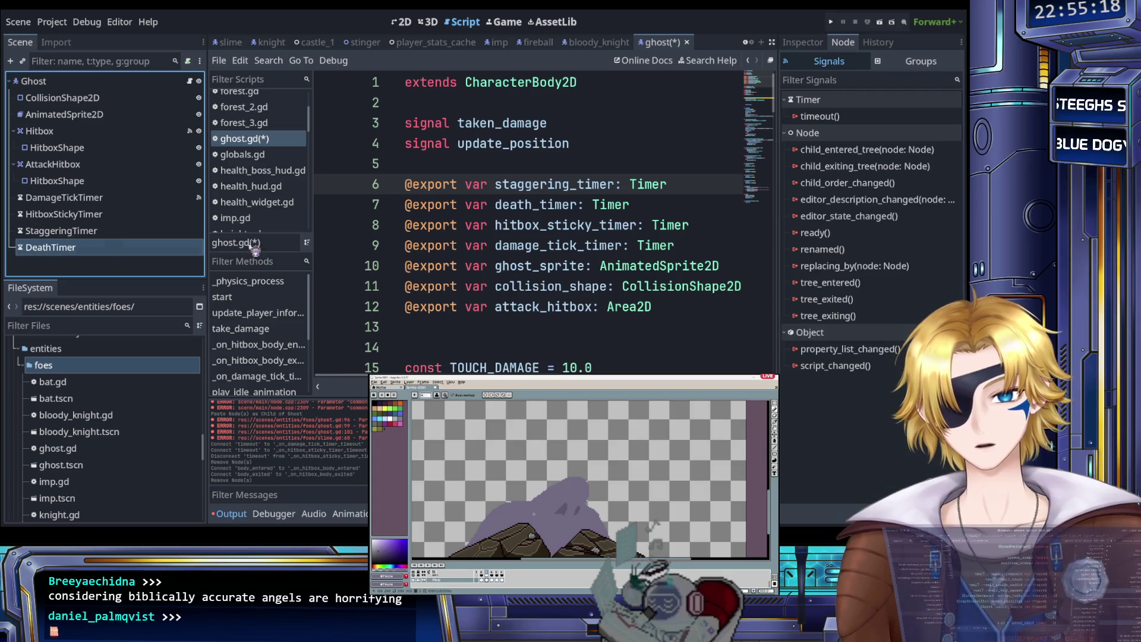
Step: Connect DeathTimer's timeout signal to _on_death_timer_timeout
scroll(511, 279, down, 20)
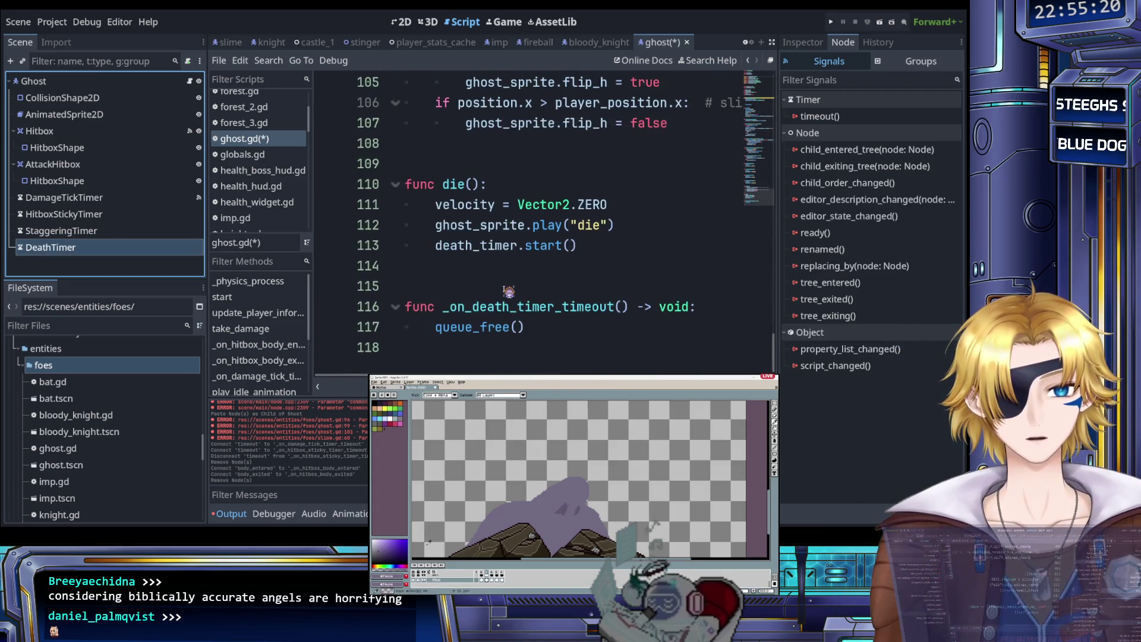
click(819, 116)
mouse_move(542, 271)
mouse_down()
mouse_move(469, 349)
mouse_move(510, 328)
mouse_up()
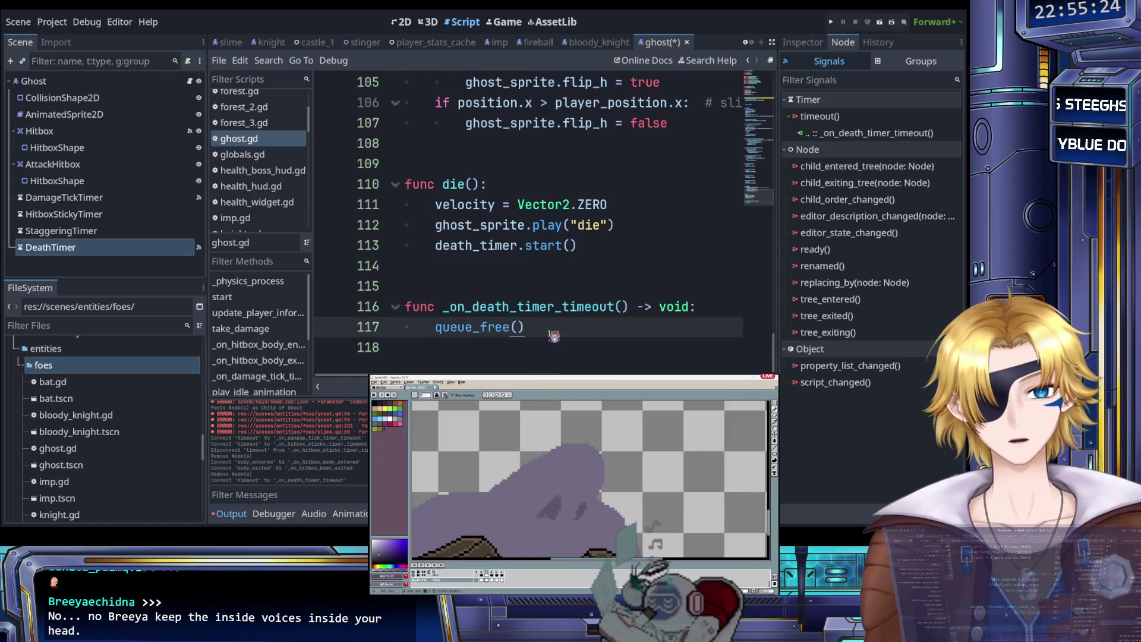
scroll(554, 333, up, 3)
scroll(557, 319, down, 1)
scroll(558, 320, up, 3)
scroll(520, 297, down, 1)
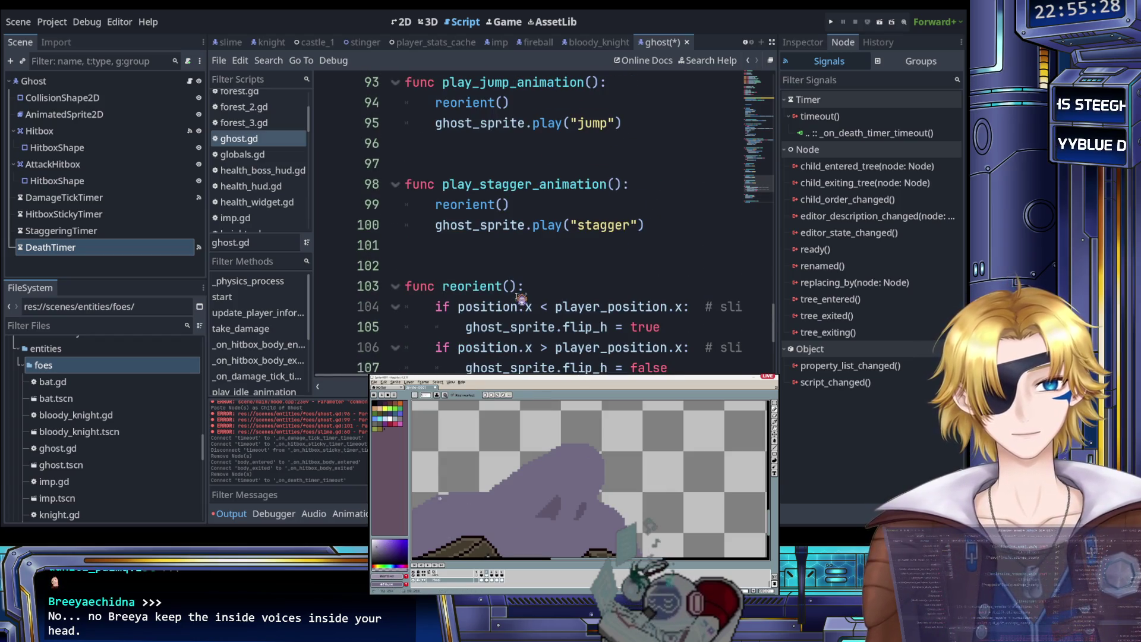
scroll(509, 295, right, 3)
scroll(497, 307, right, 3)
Step: Delete the leftover slime comments from the reorient function
drag(479, 307, 701, 306)
key(BackSpace)
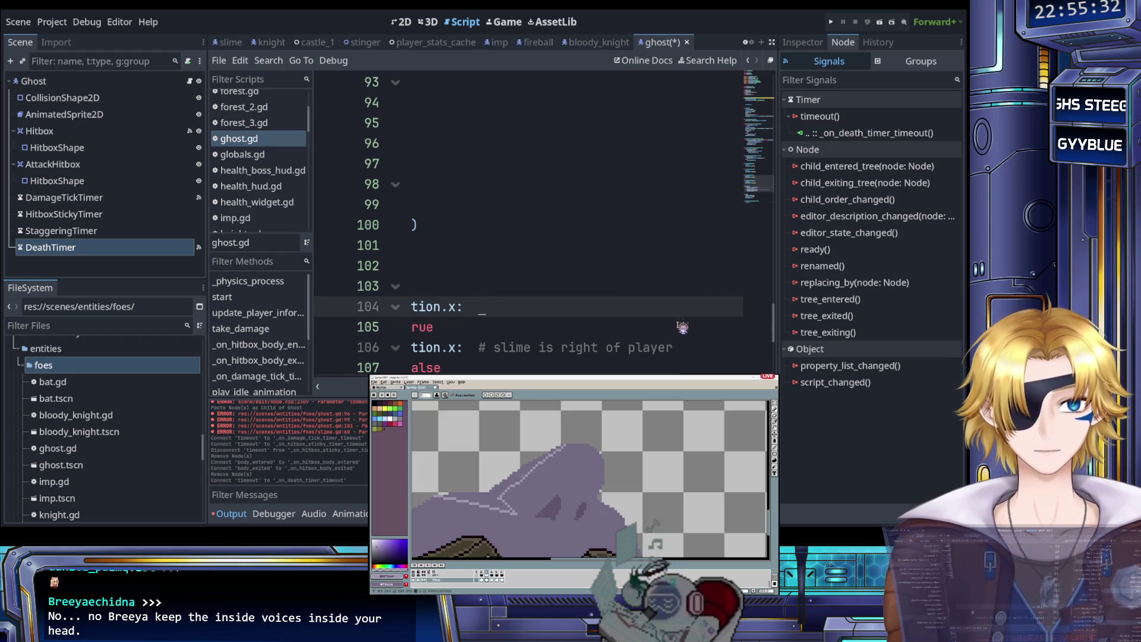
drag(683, 348, 469, 349)
key(BackSpace)
click(481, 305)
scroll(489, 303, up, 3)
key(Left)
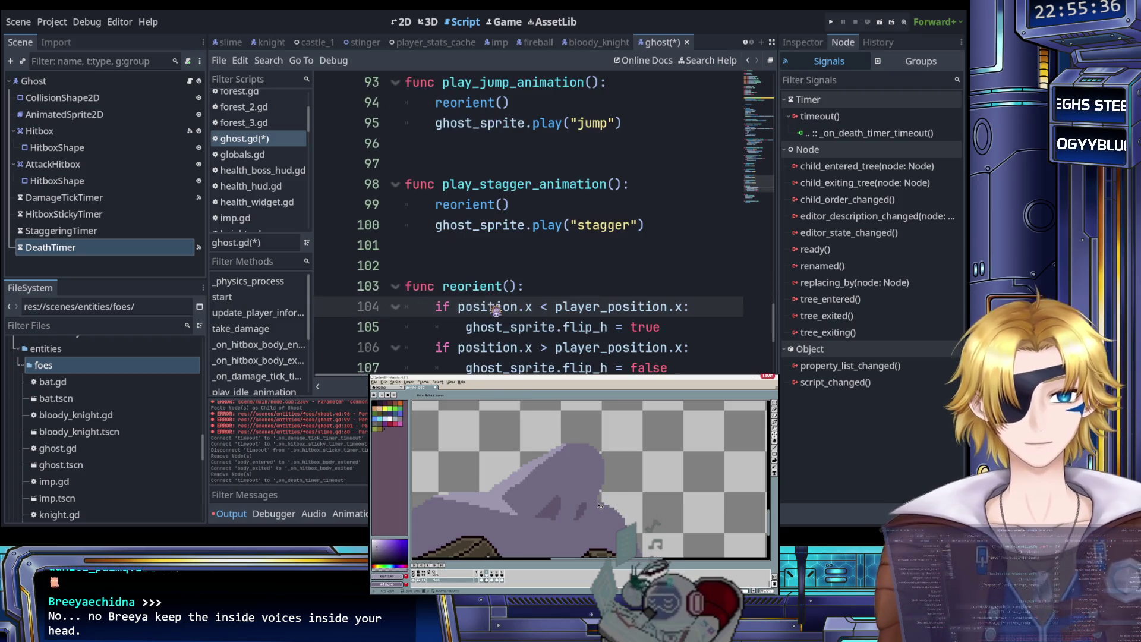
scroll(532, 306, up, 2)
Step: Delete the play_jump_animation function from ghost.gd
click(518, 265)
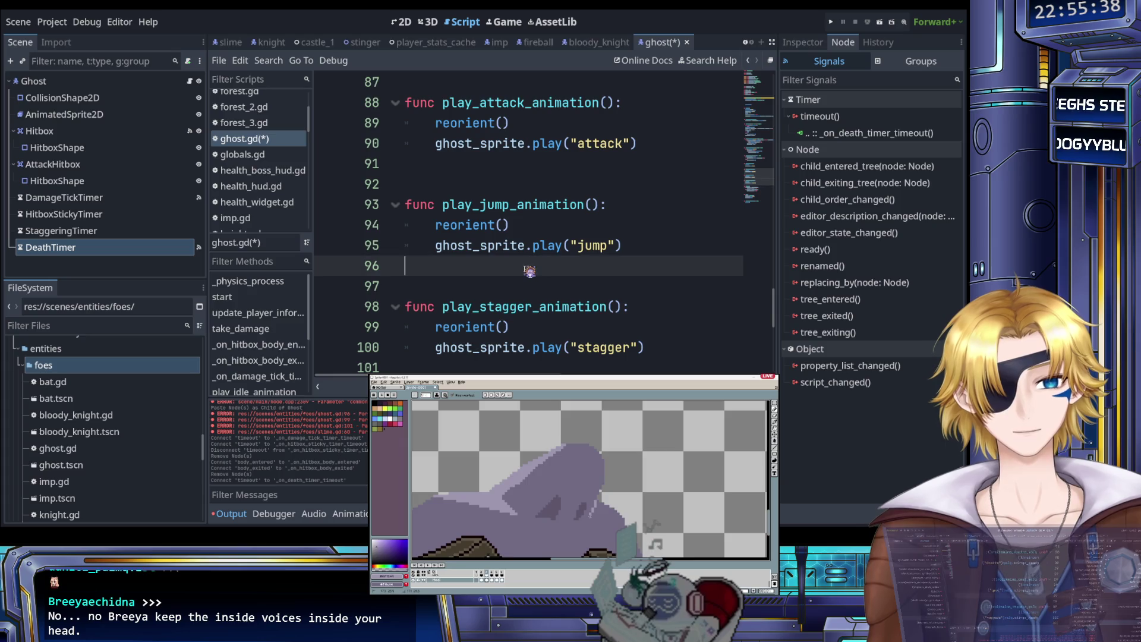
mouse_move(606, 265)
mouse_down()
mouse_move(452, 225)
mouse_move(386, 190)
mouse_up()
key(BackSpace)
key(BackSpace)
key(BackSpace)
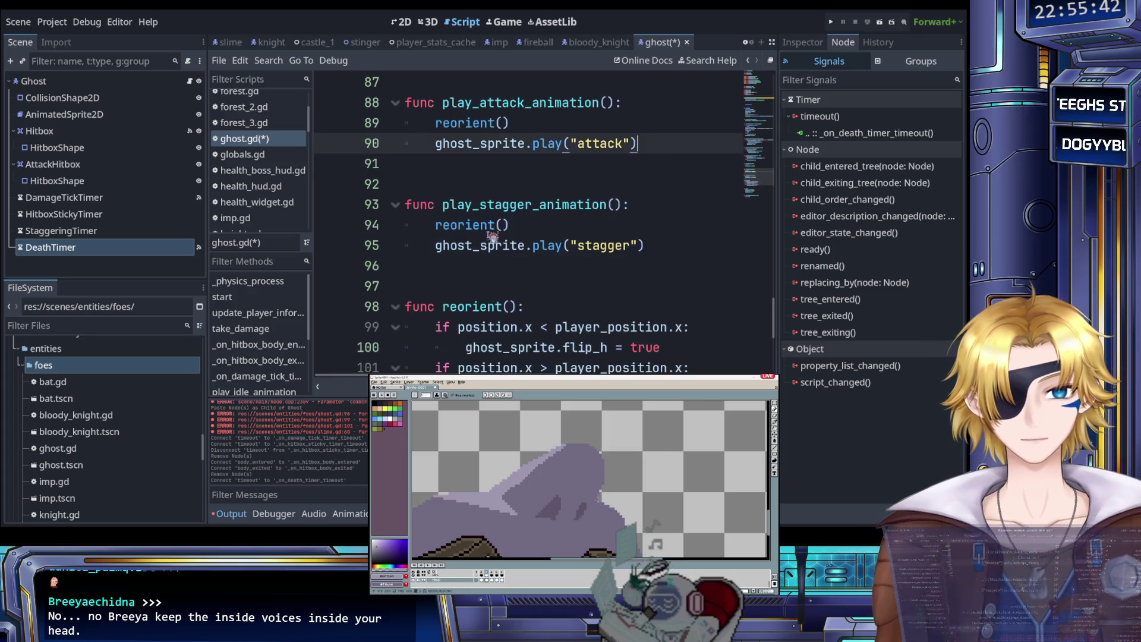
scroll(527, 244, up, 3)
click(497, 251)
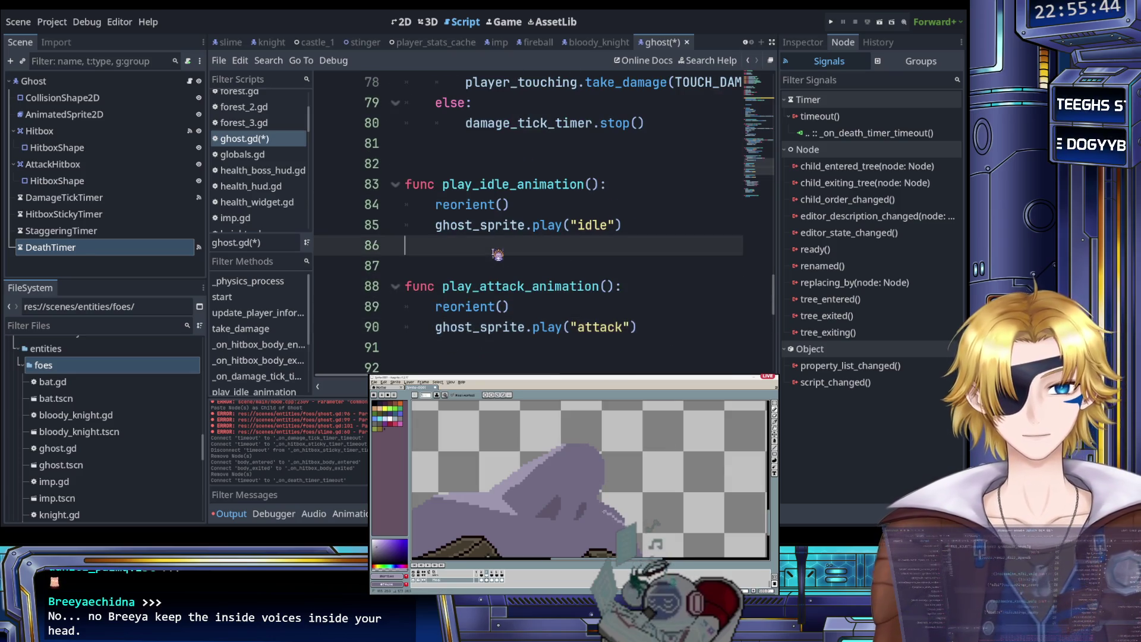
scroll(498, 253, up, 2)
scroll(498, 252, down, 2)
click(80, 114)
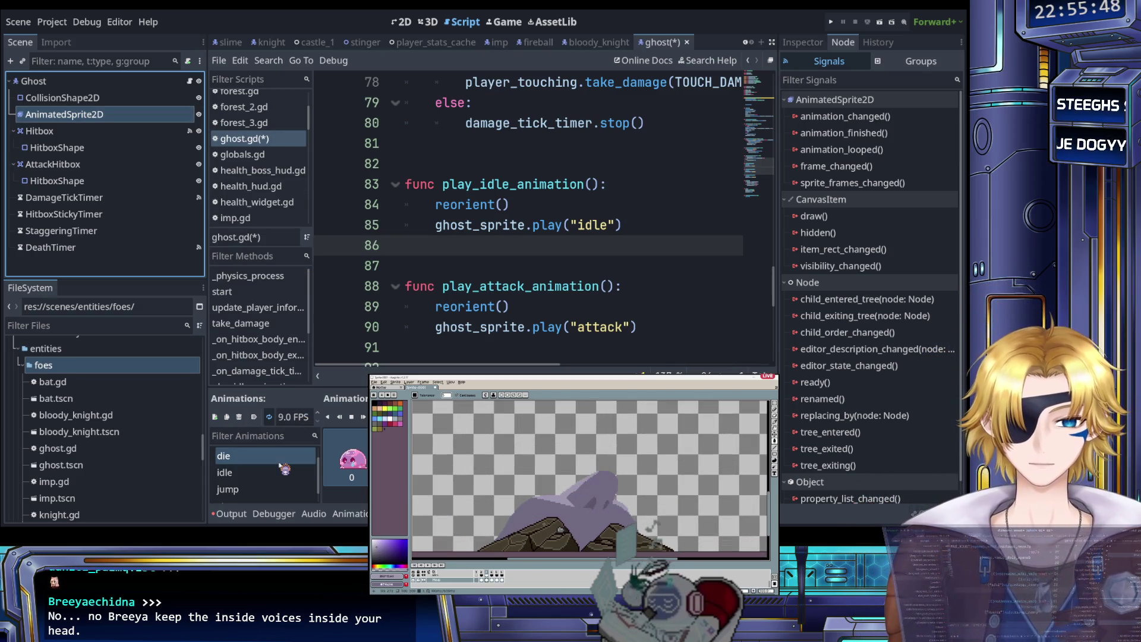
scroll(348, 464, down, 1)
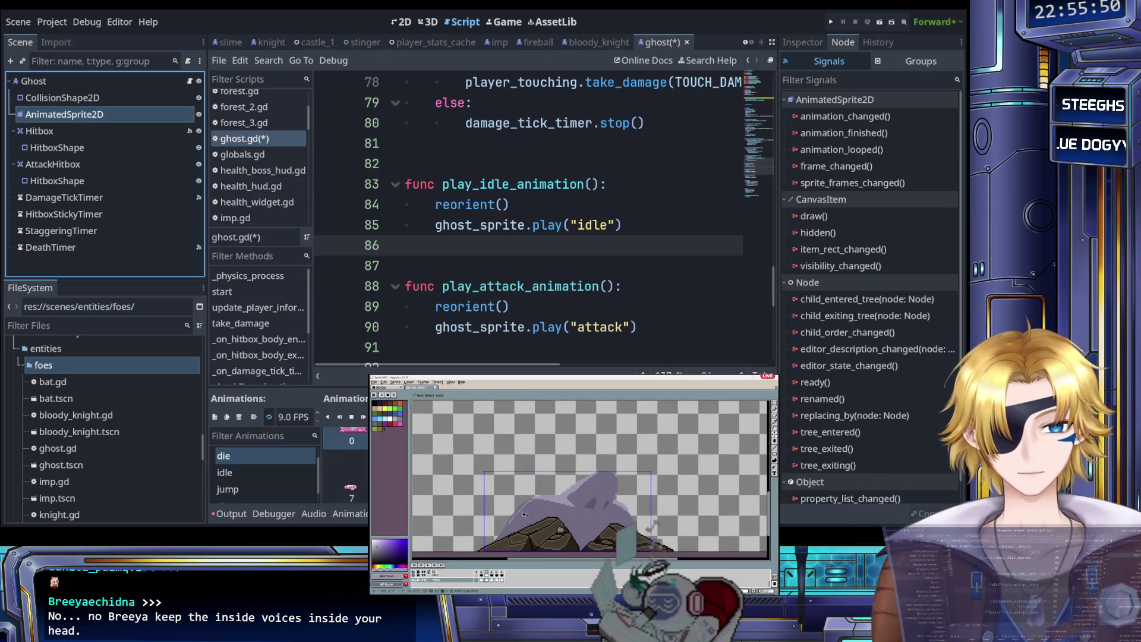
click(344, 463)
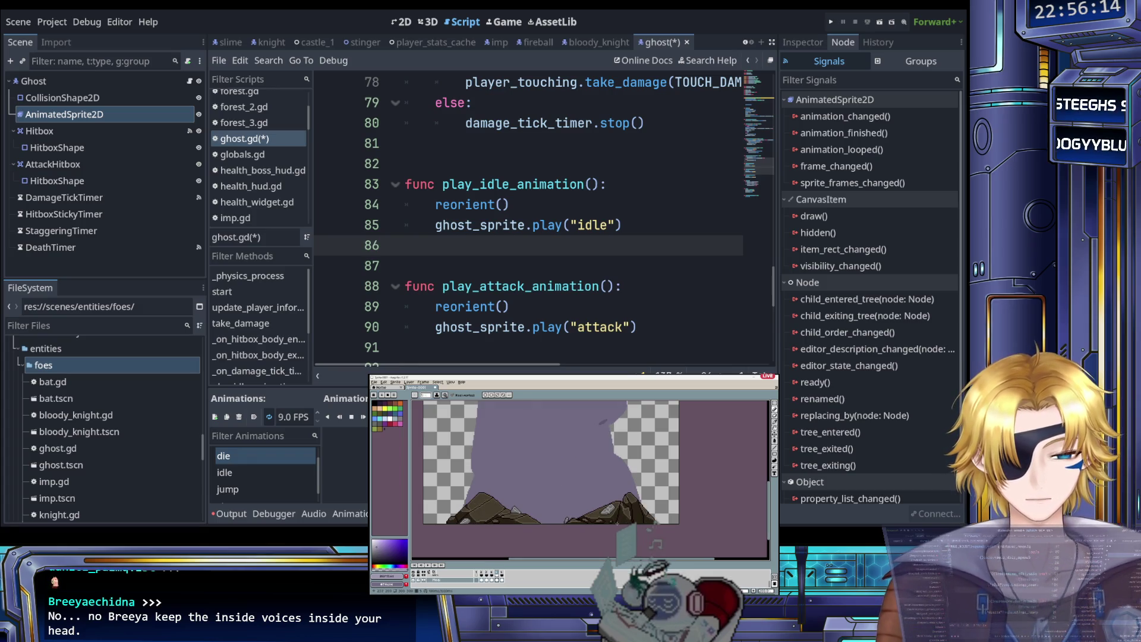
scroll(626, 521, down, 1)
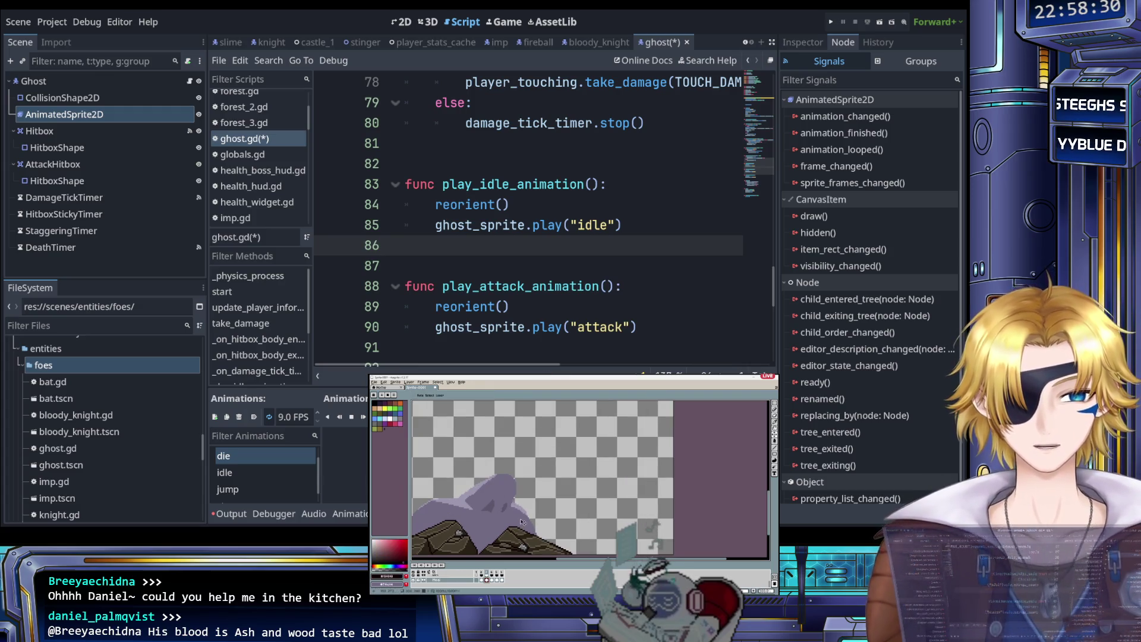
click(294, 419)
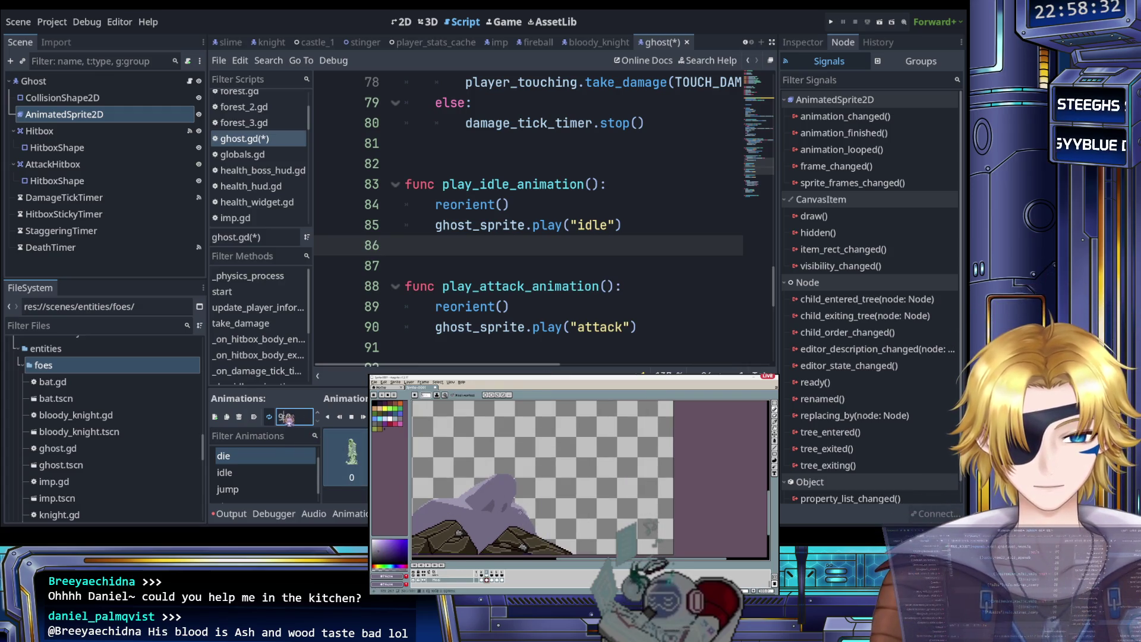
Step: Confirm a speed of 6 and clear the selection in the pixel editor
text(6)
key(Return)
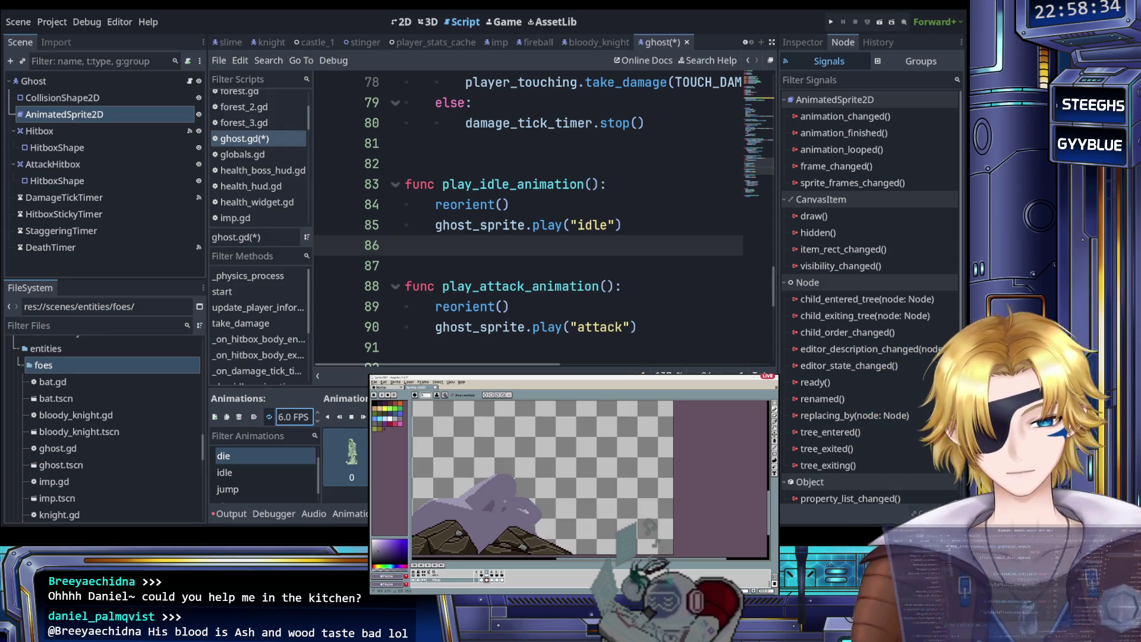
click(352, 457)
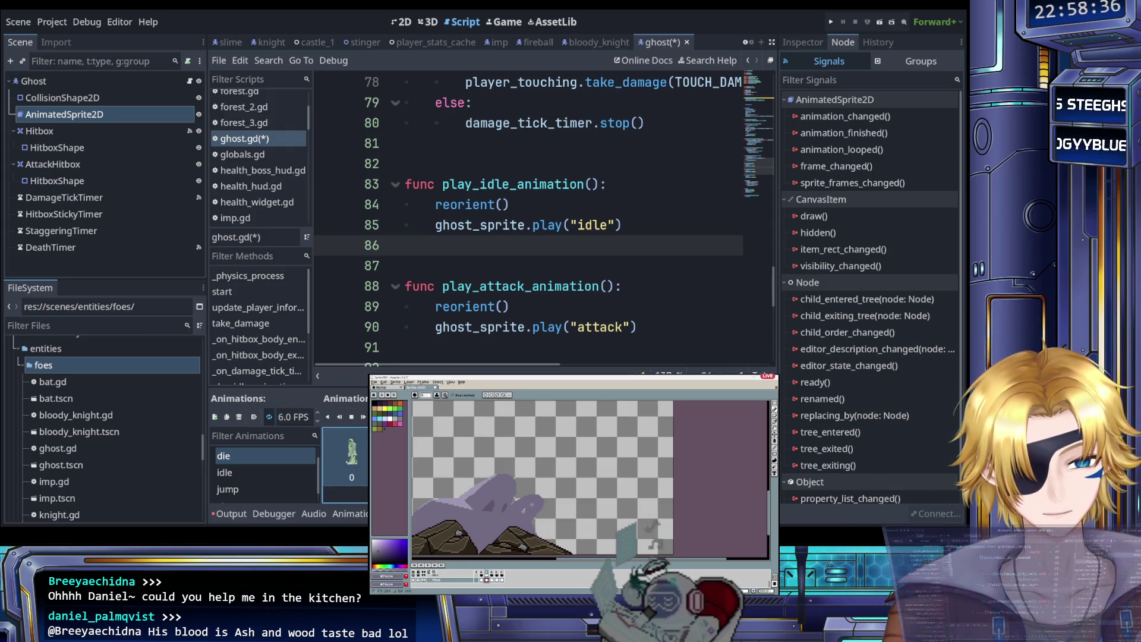
key(v)
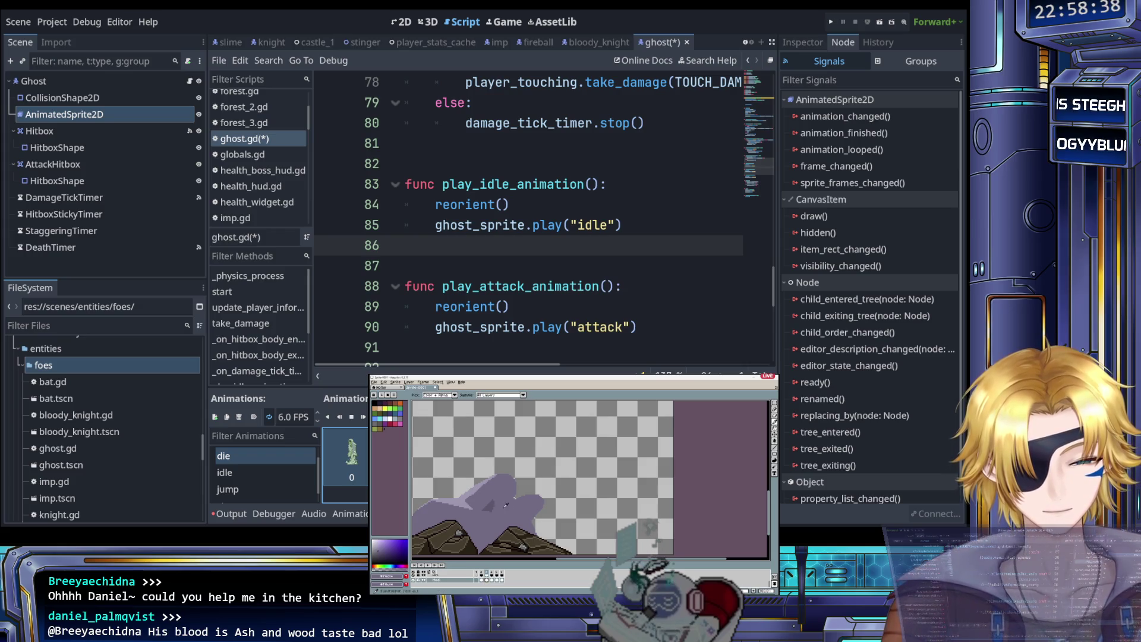
key(m)
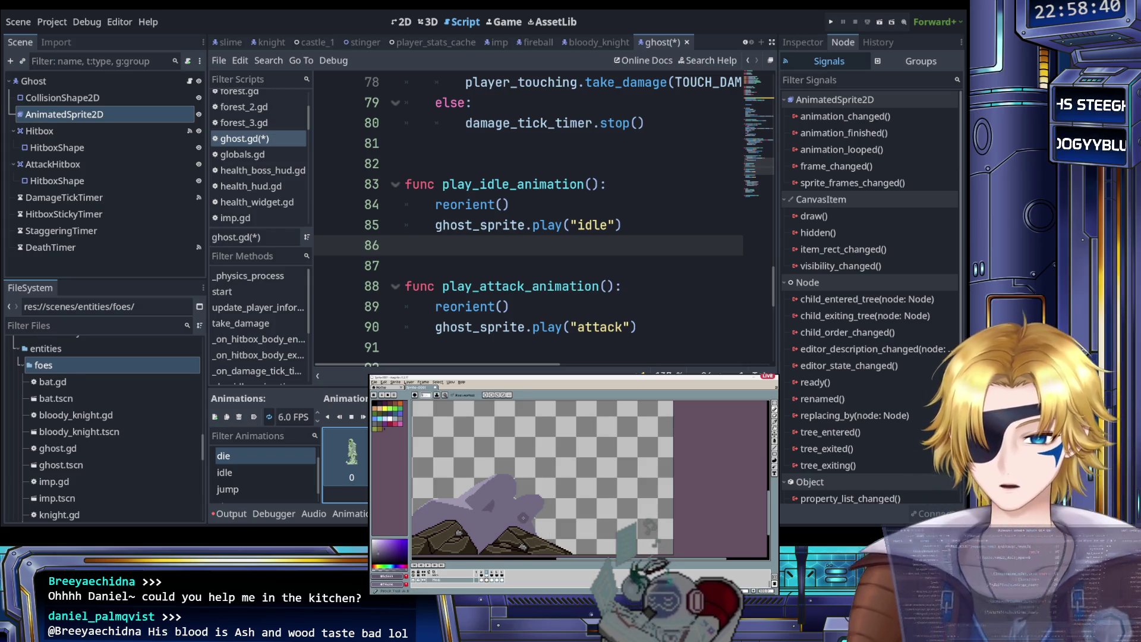
click(523, 517)
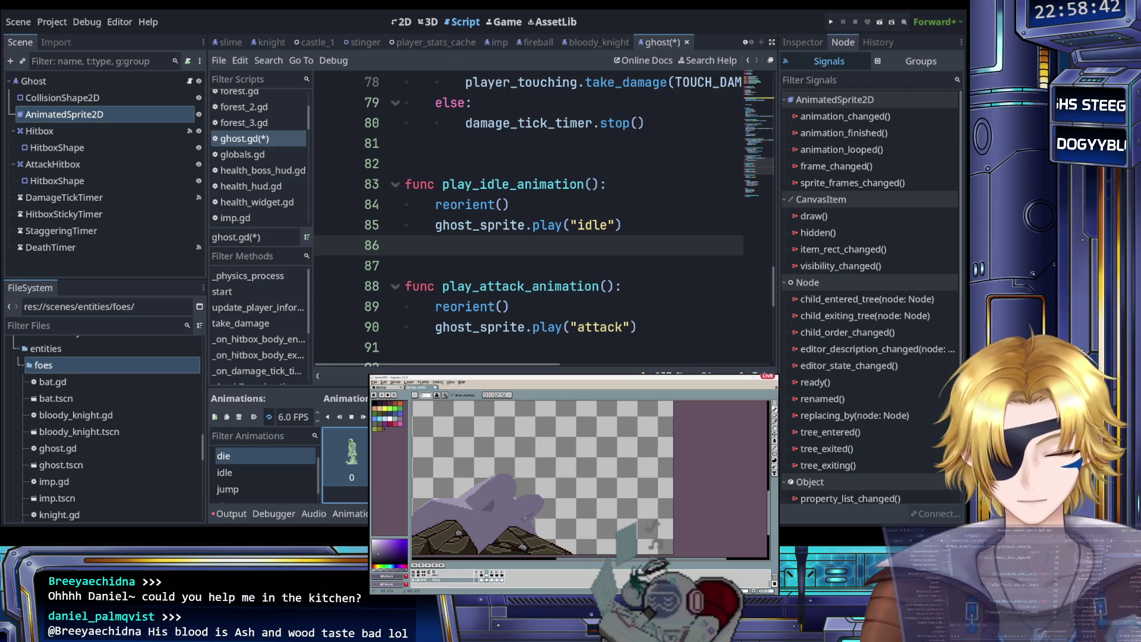
key(i)
key(b)
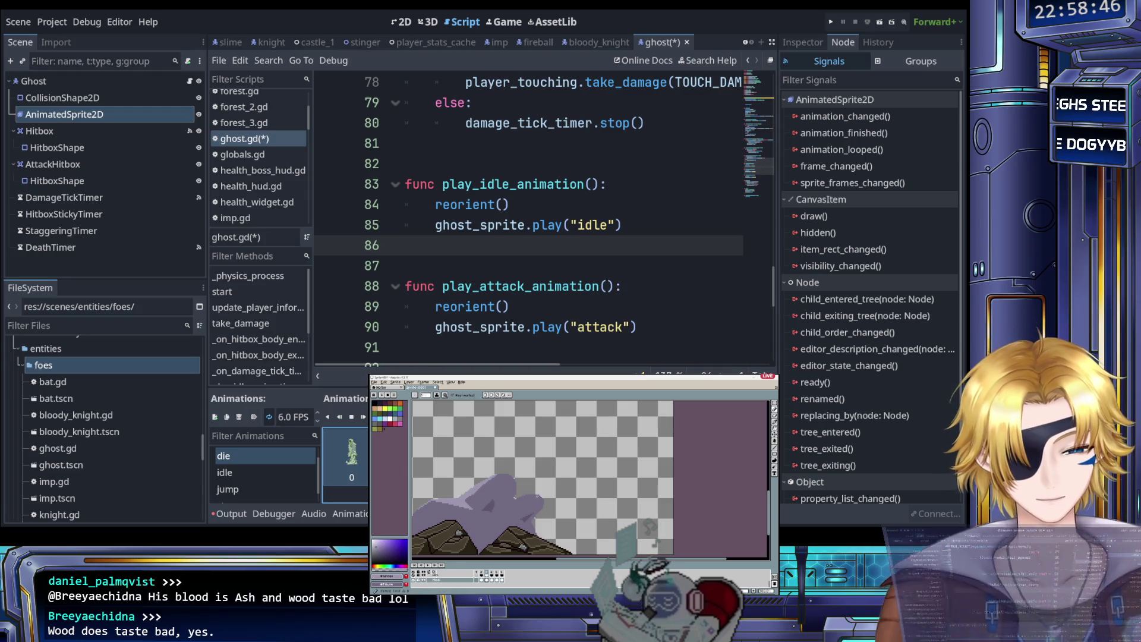
key(ctrl+shift+d)
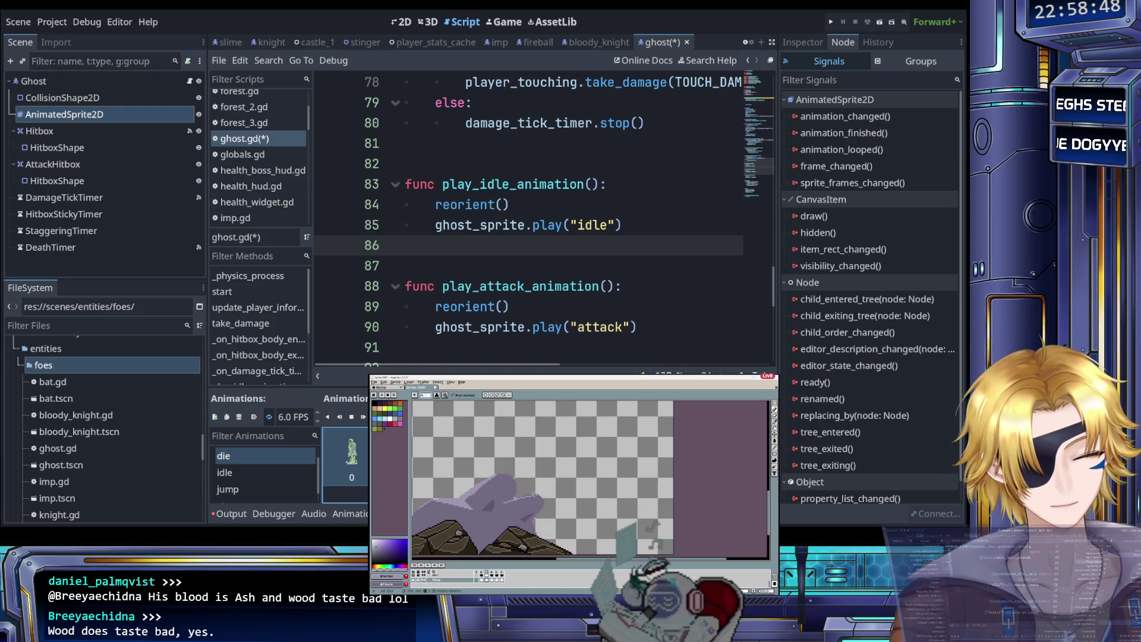
key(ctrl+d)
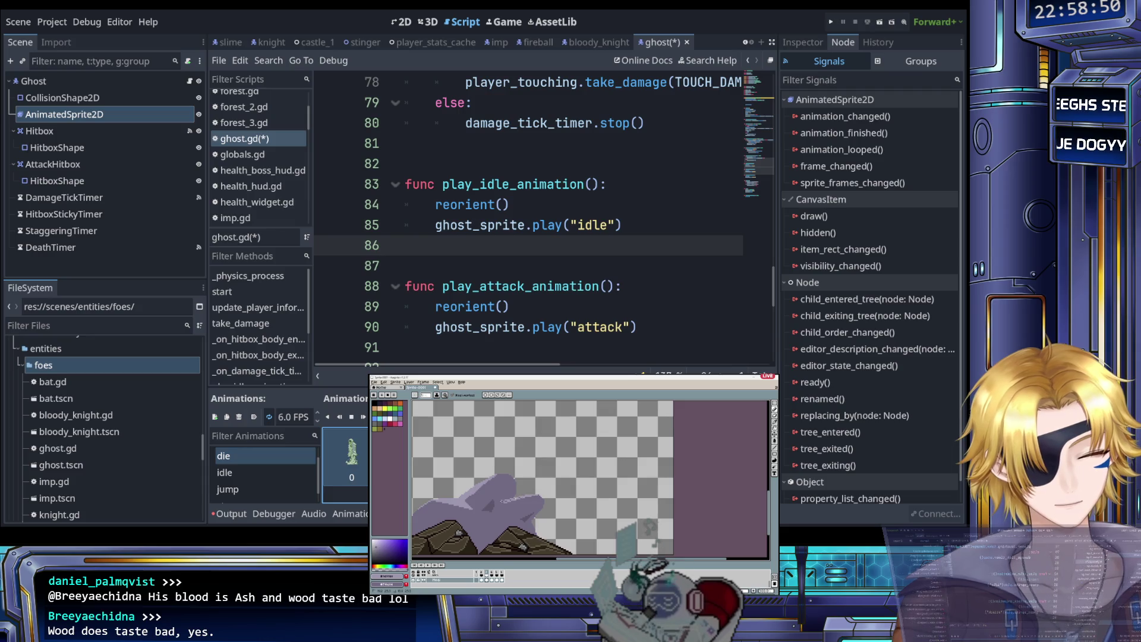
Step: Erase parts of the ghost's light-purple body and sample new colours from the sprite
key(e)
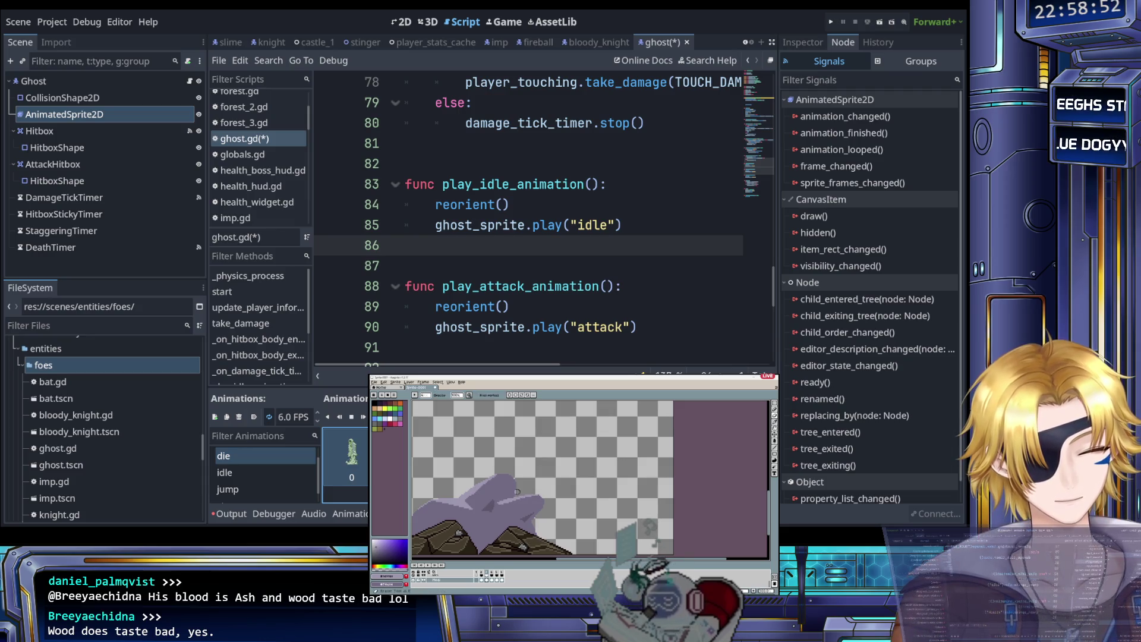
mouse_move(508, 495)
mouse_down()
mouse_move(443, 510)
mouse_move(521, 472)
mouse_move(505, 471)
mouse_up()
scroll(493, 505, left, 5)
drag(558, 490, 528, 526)
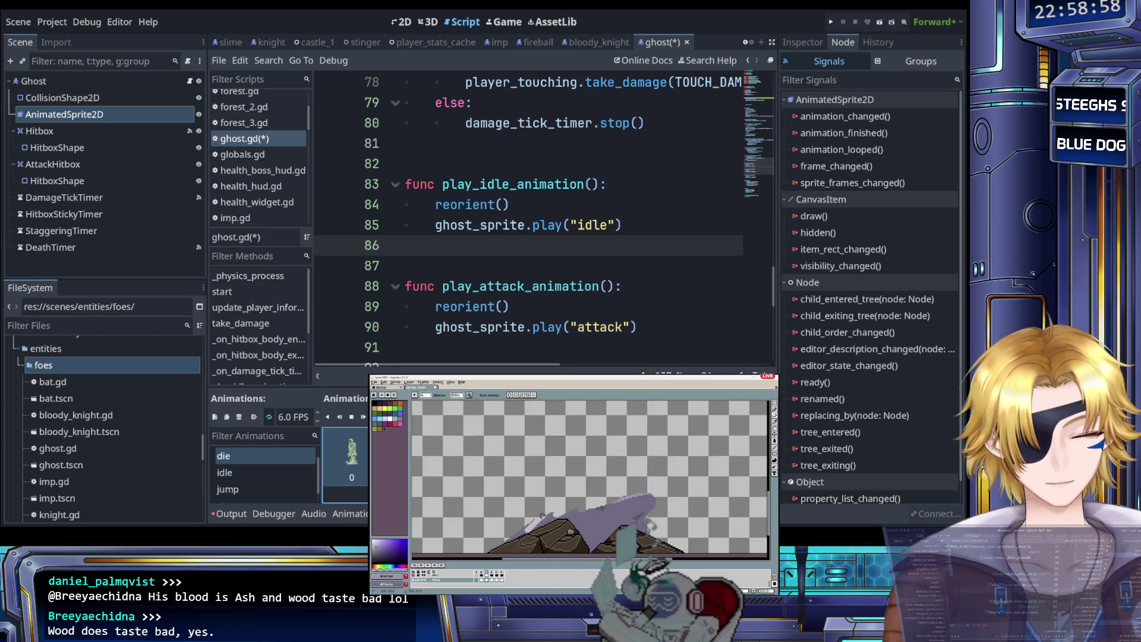
key(i)
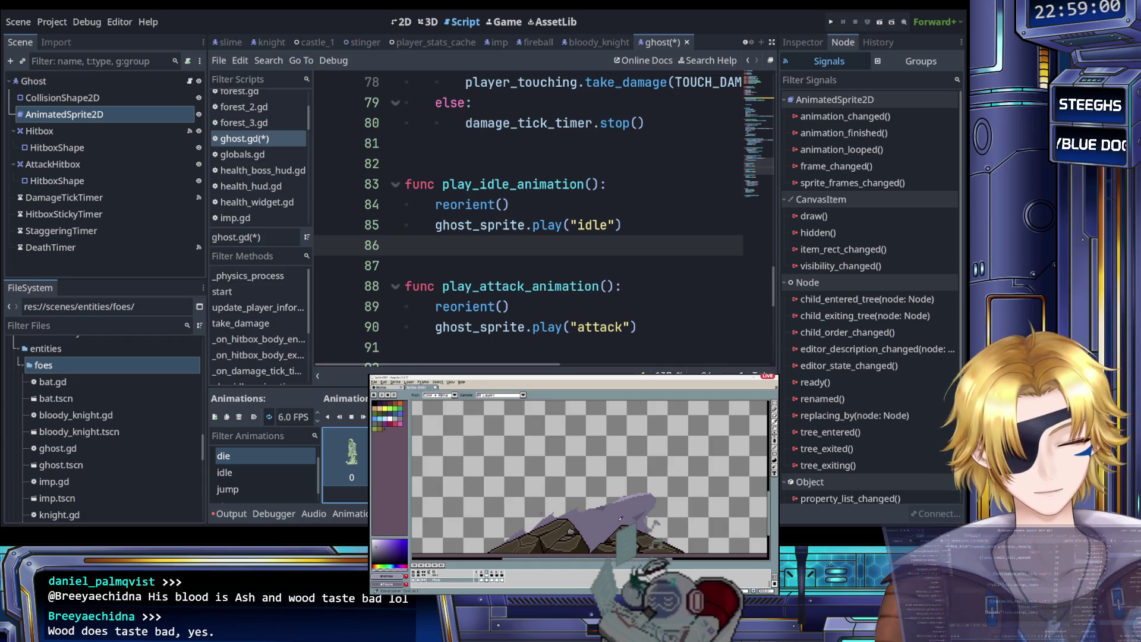
click(625, 505)
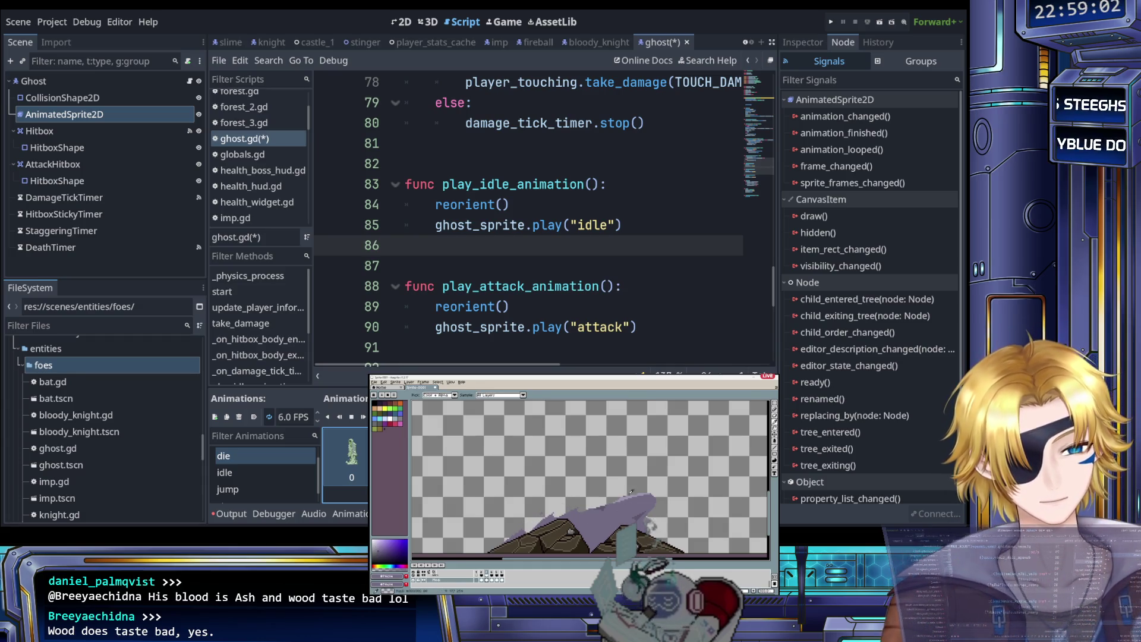
key(b)
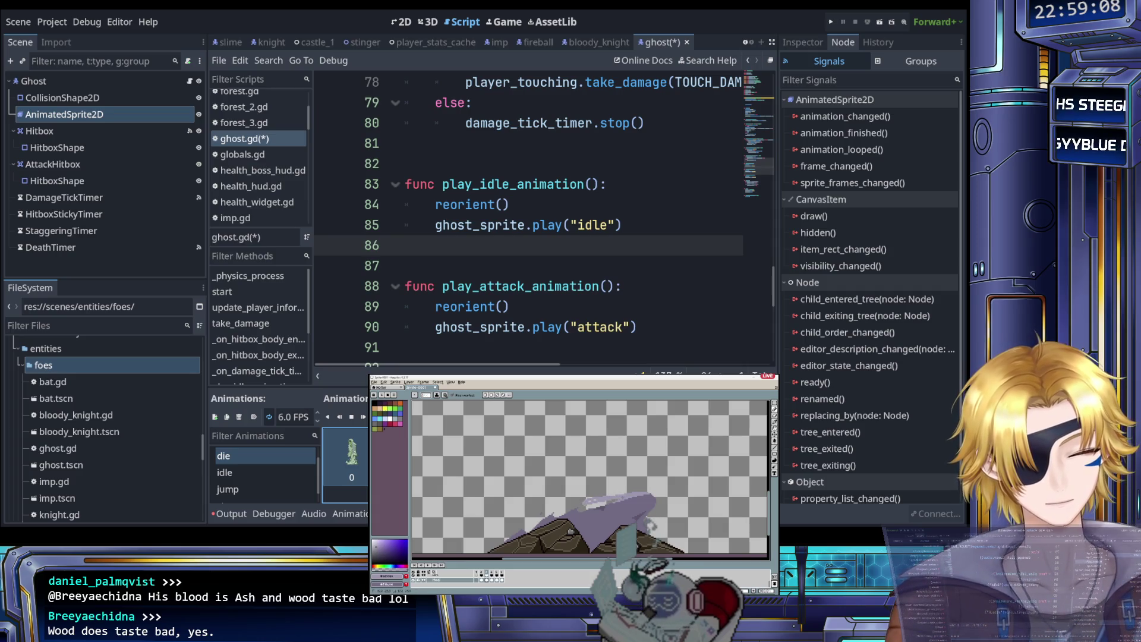
click(279, 473)
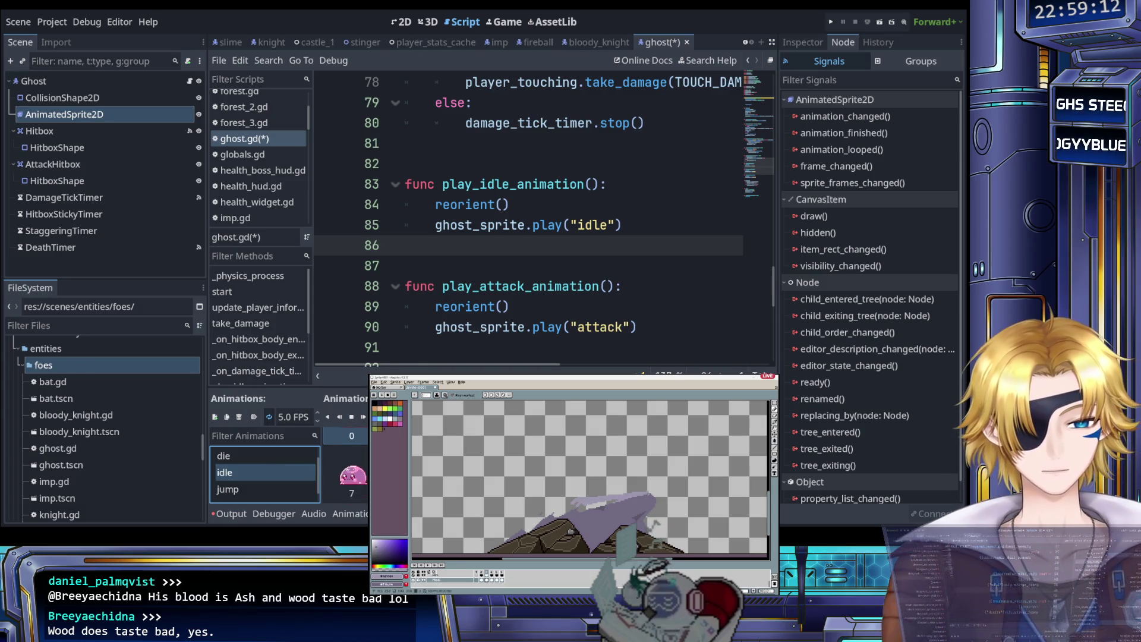
key(i)
click(651, 496)
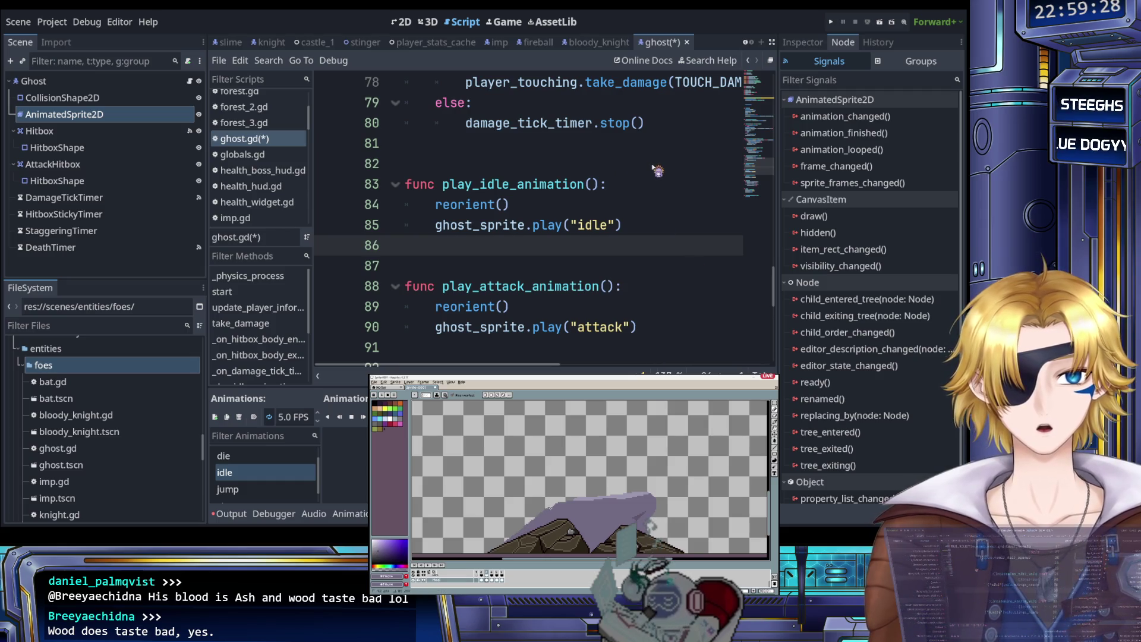
key(v)
key(b)
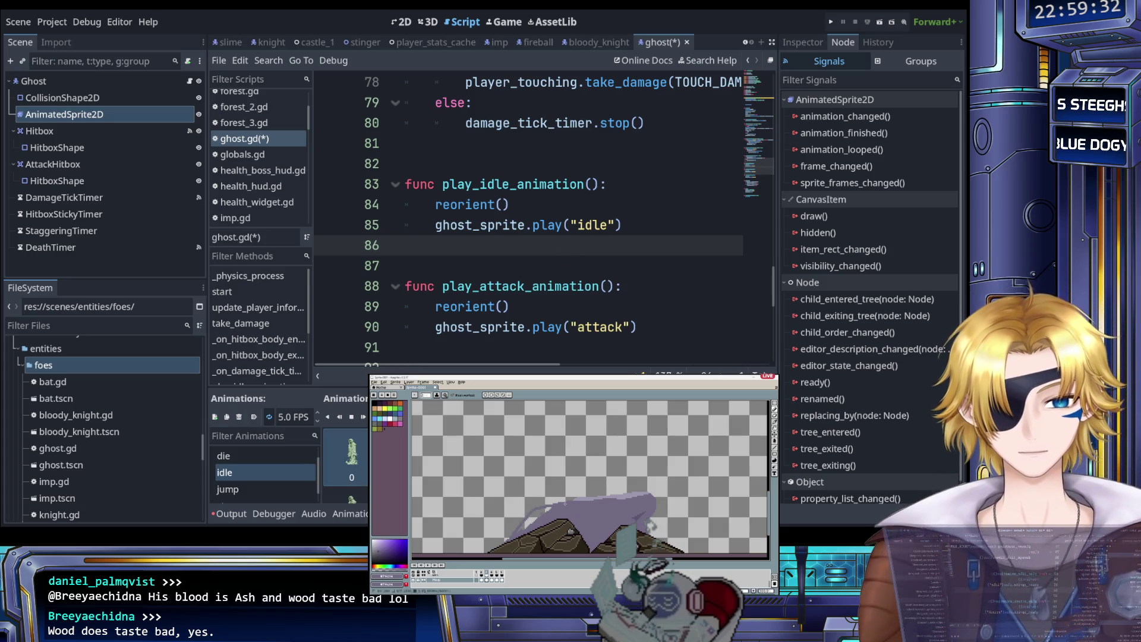
Step: Set the idle animation's speed to 8 FPS, then return to the 2D view
click(285, 417)
key(BackSpace)
text(16)
key(BackSpace)
key(BackSpace)
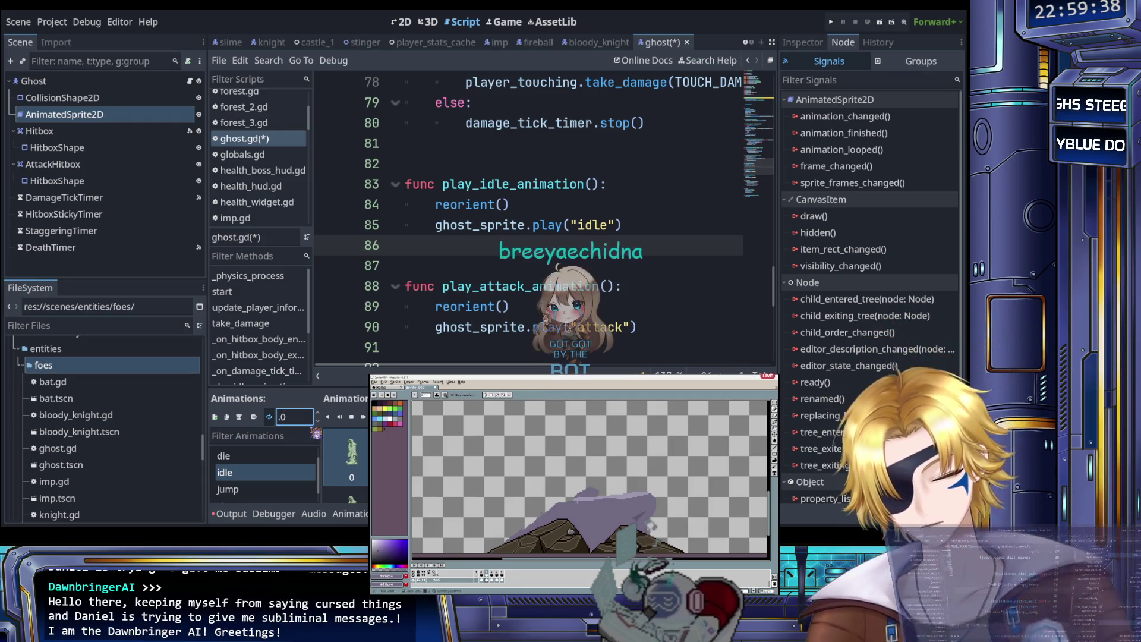
text(8)
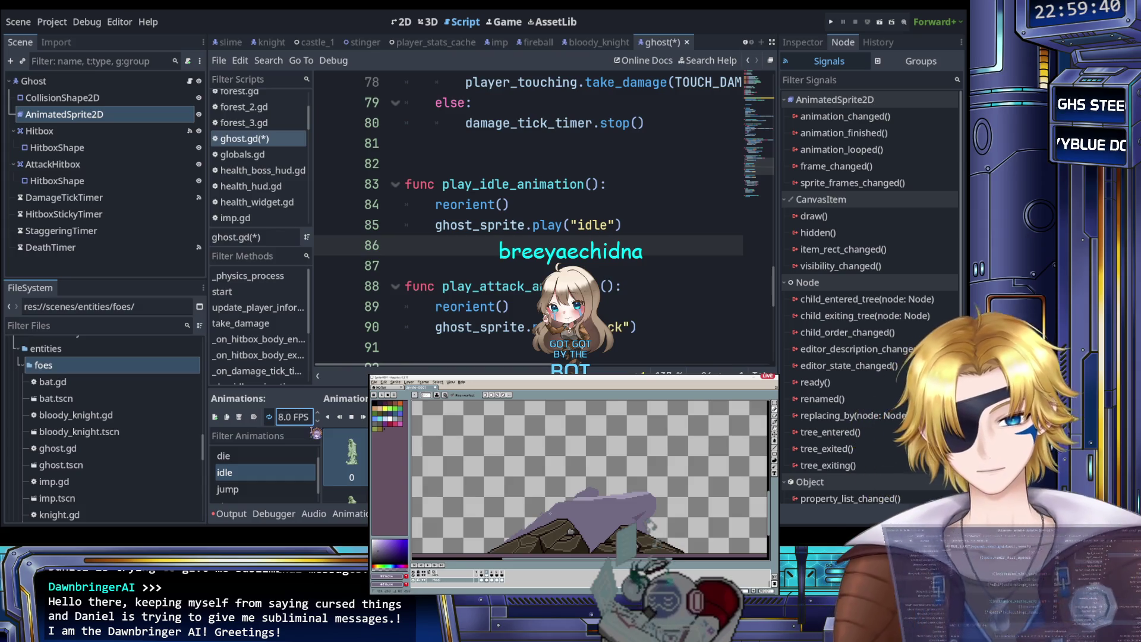
click(410, 24)
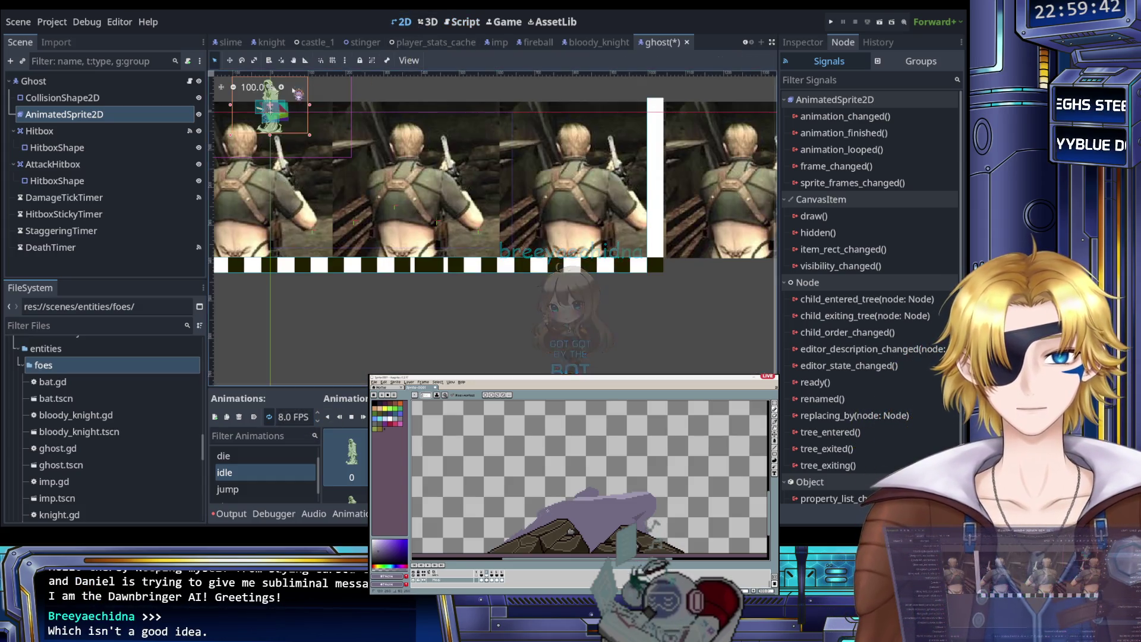
scroll(262, 110, up, 15)
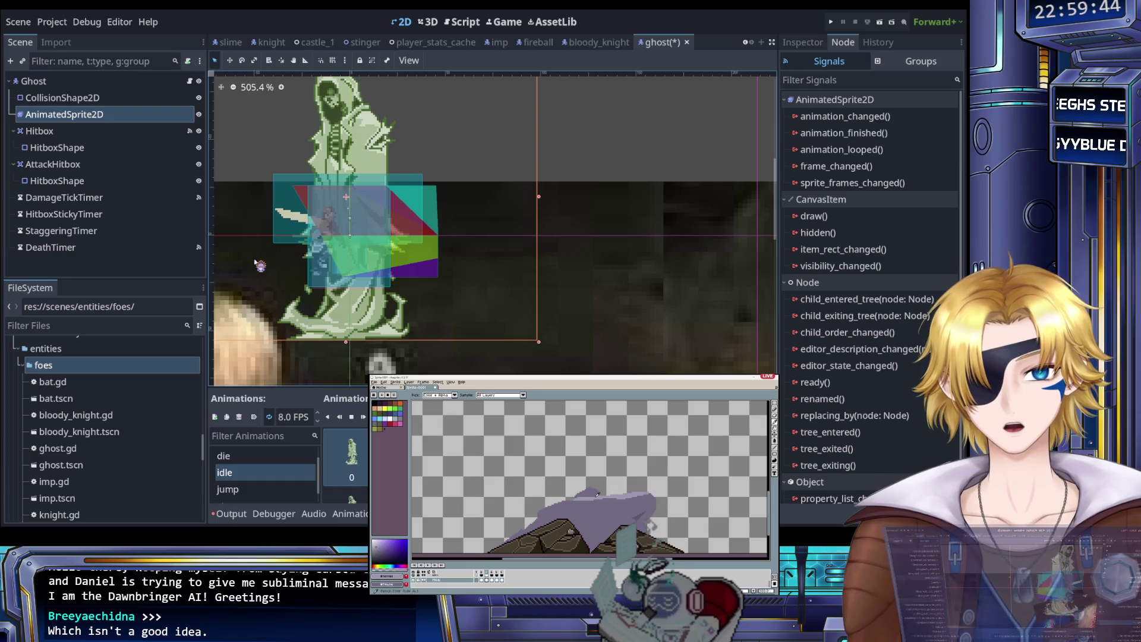
scroll(257, 256, down, 2)
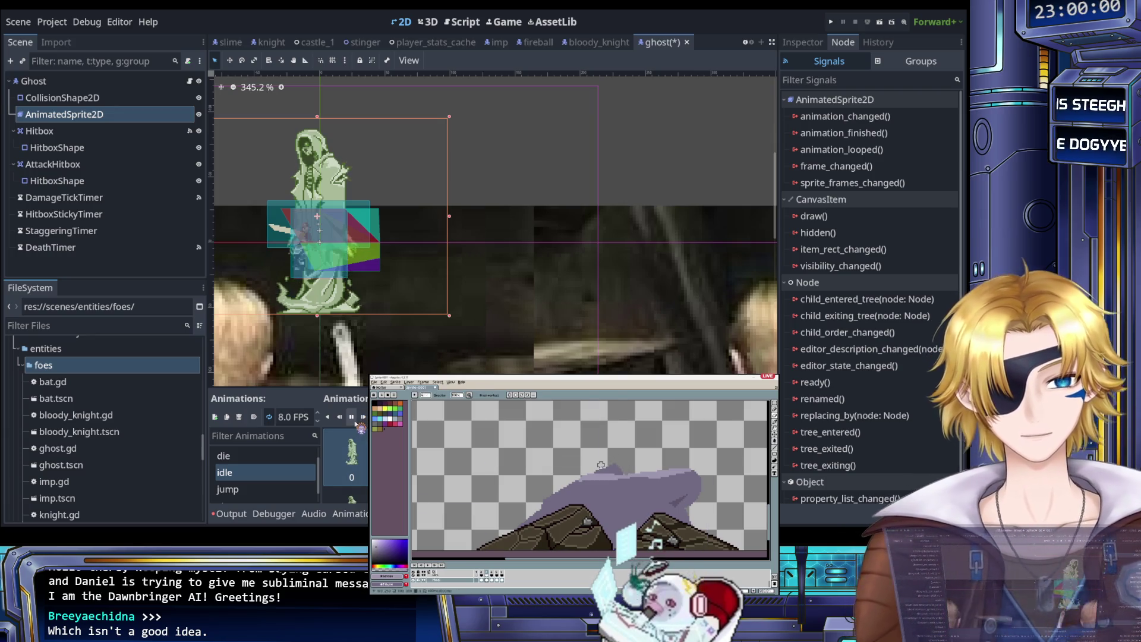
scroll(283, 231, up, 3)
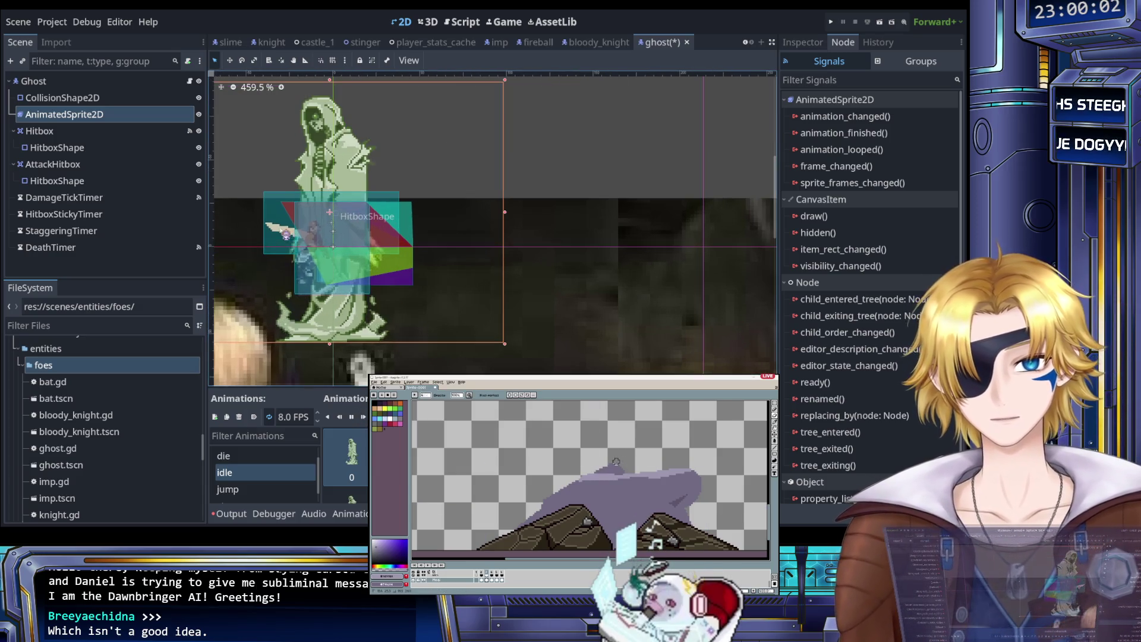
scroll(285, 232, down, 3)
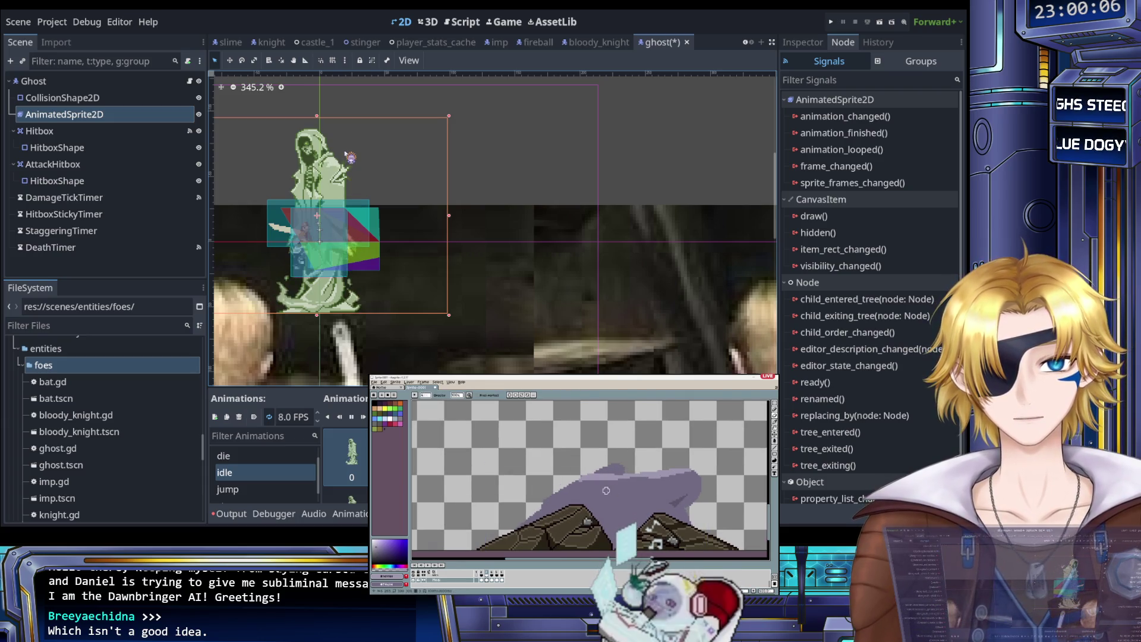
click(36, 81)
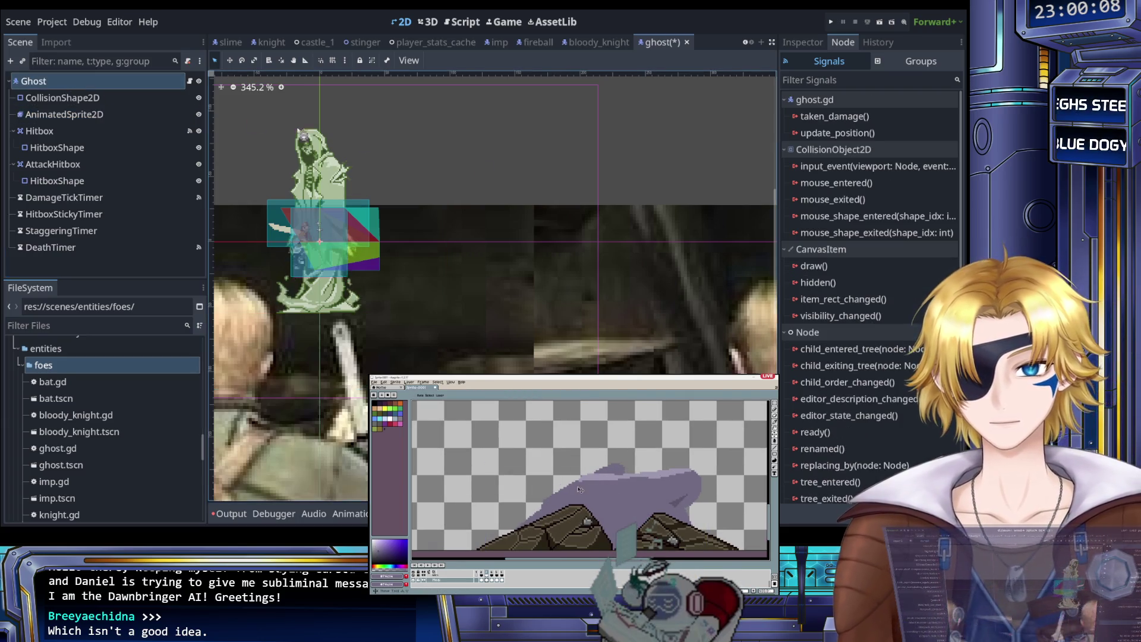
Step: Set the Ghost root's Transform scale to 0.5 on both axes in the Inspector
click(802, 42)
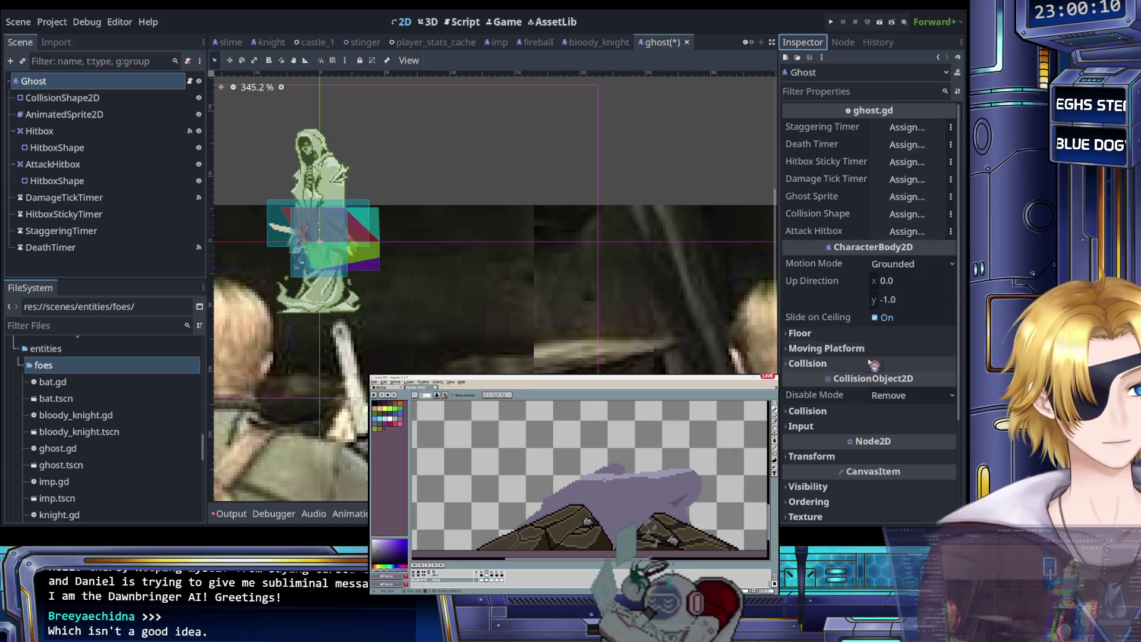
scroll(870, 363, down, 3)
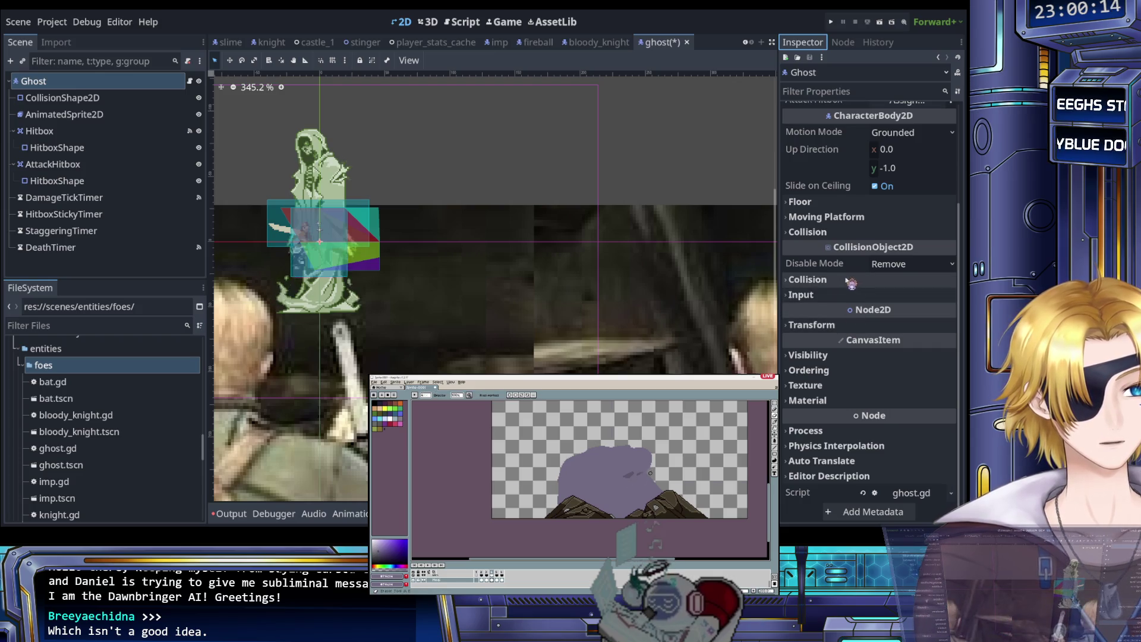
click(812, 324)
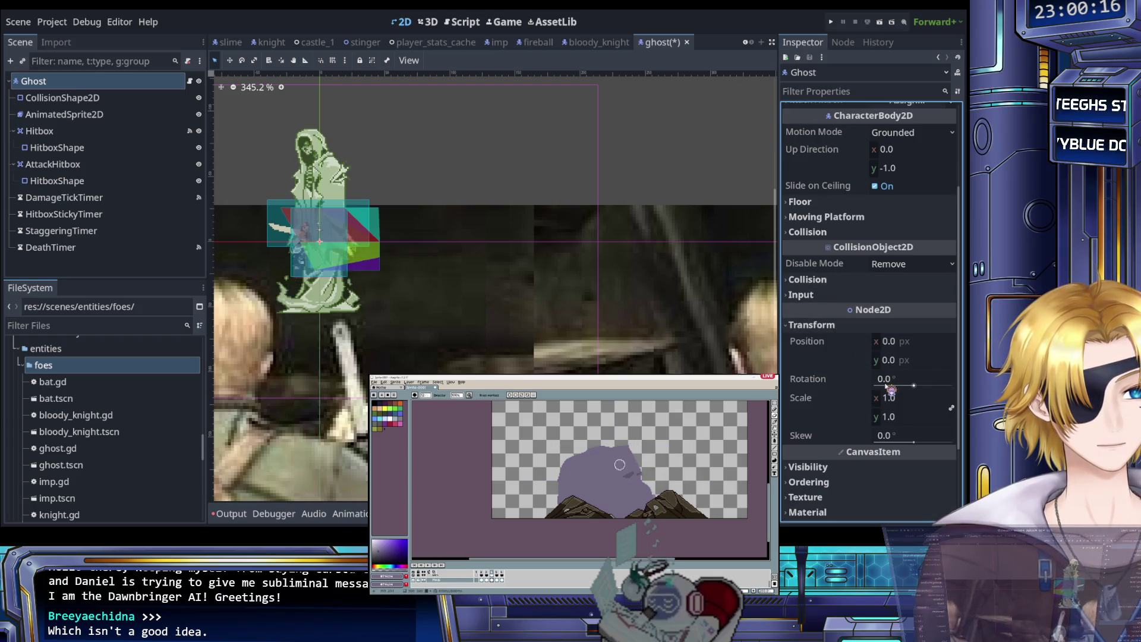
drag(895, 402, 831, 402)
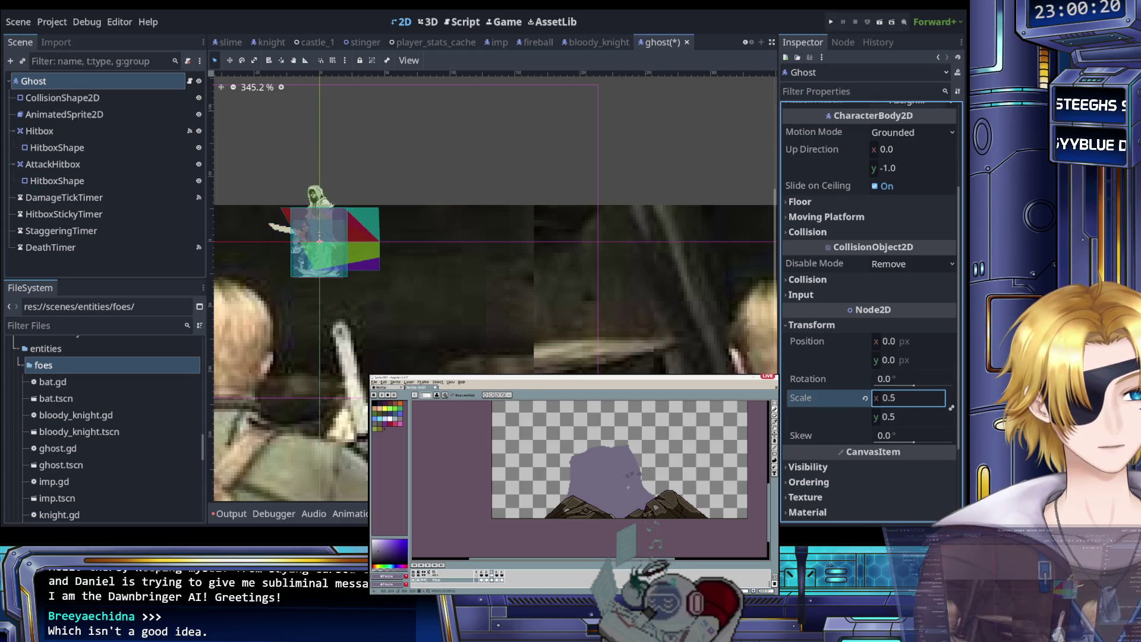
scroll(290, 234, up, 5)
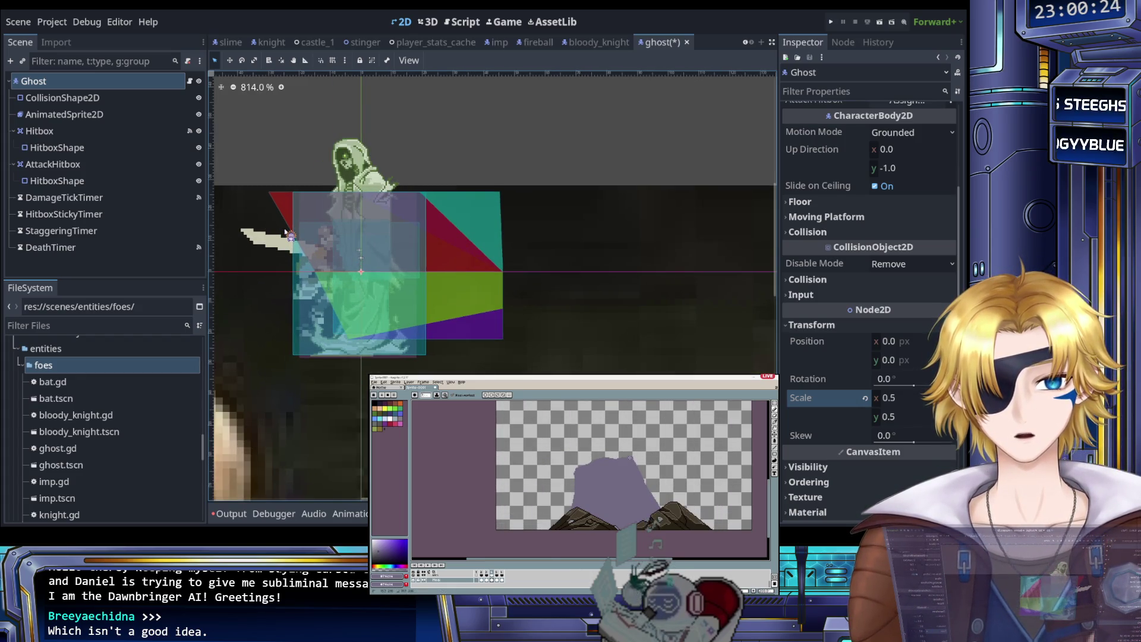
scroll(290, 235, down, 10)
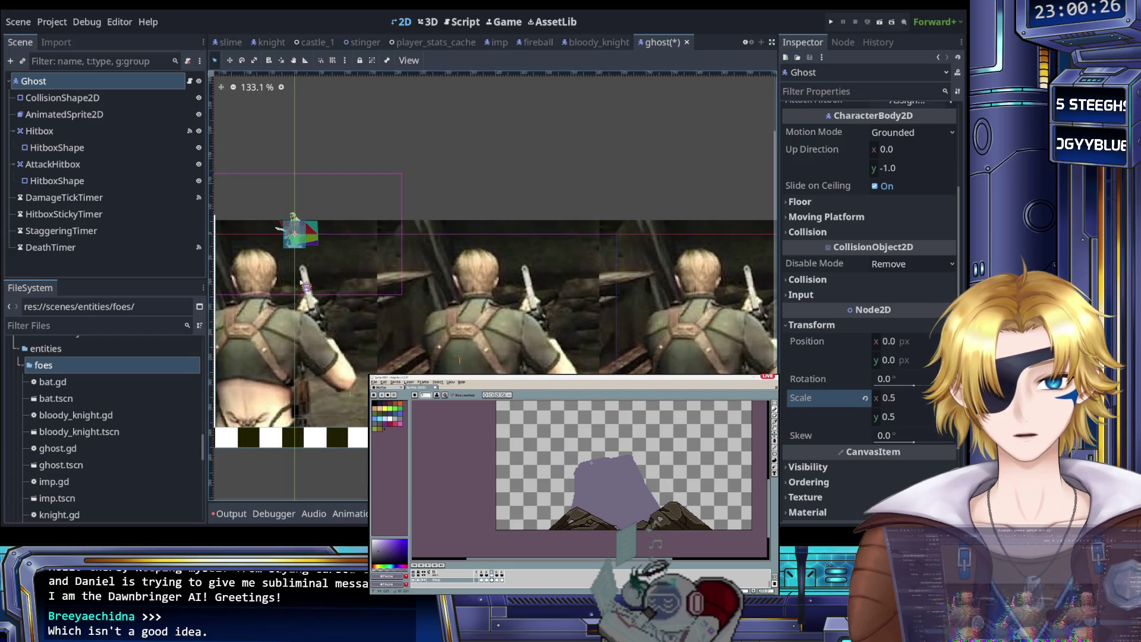
scroll(284, 219, up, 7)
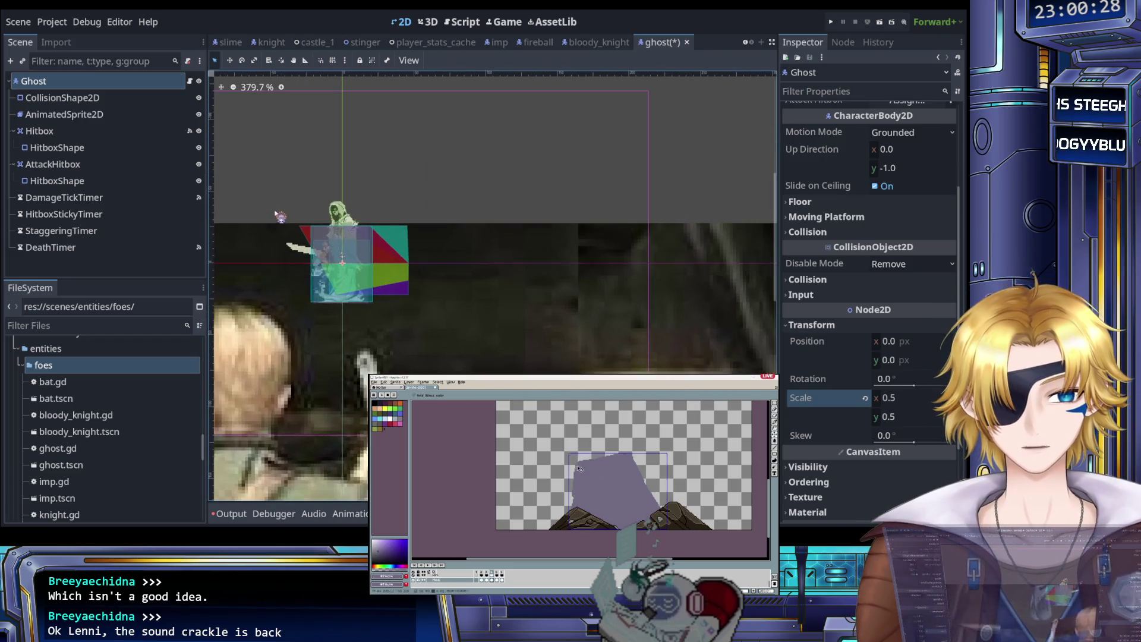
scroll(287, 219, up, 1)
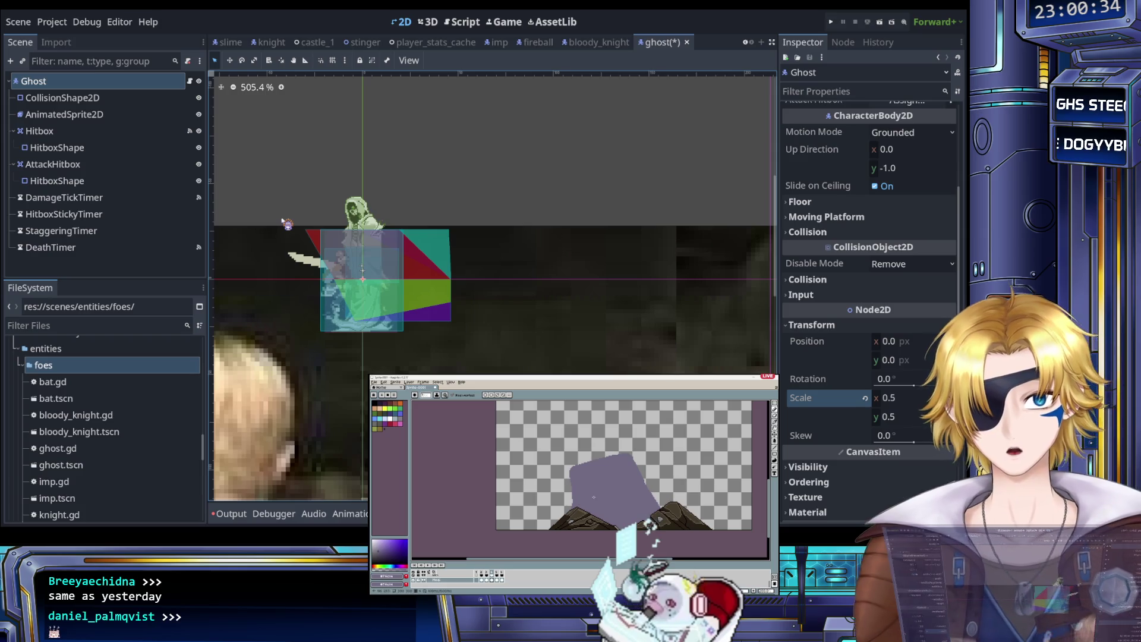
Step: Reduce the Ghost's scale to 0.385, then draw a stroke in the pixel editor
drag(894, 402, 879, 402)
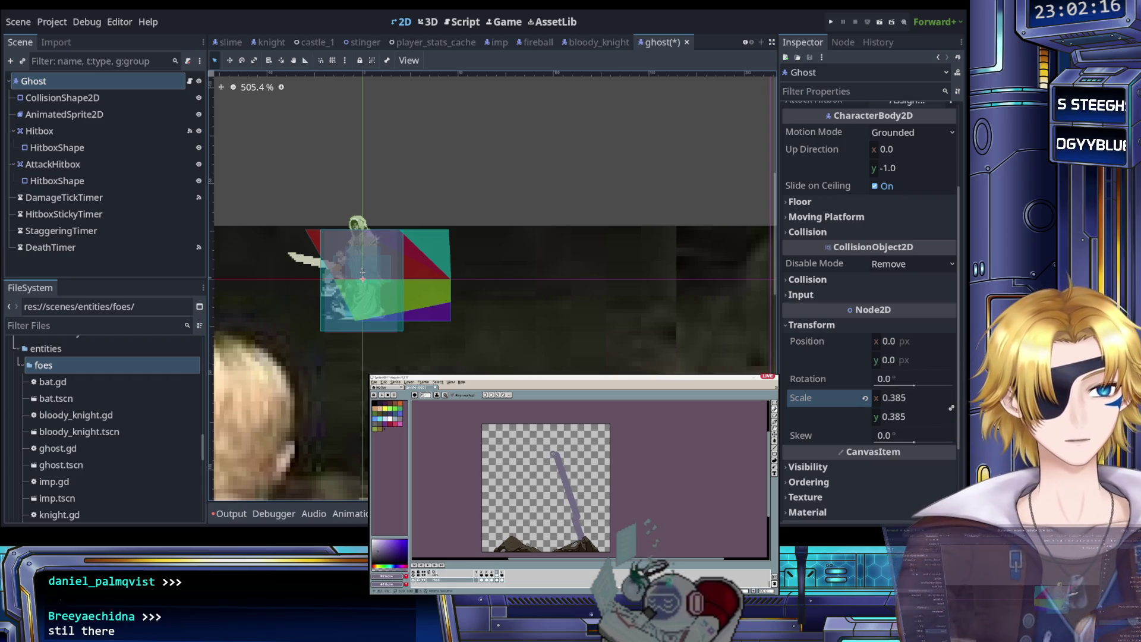
drag(555, 455, 505, 462)
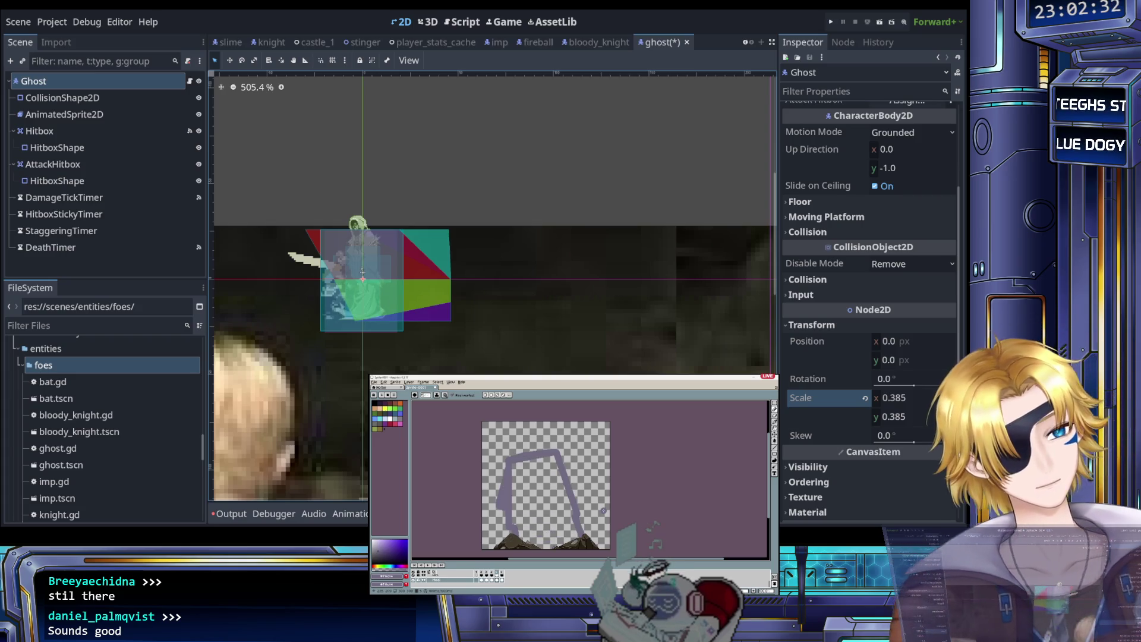
Step: Fill the pixel-art ghost outline into a solid lavender body with eraser and pencil
key(e)
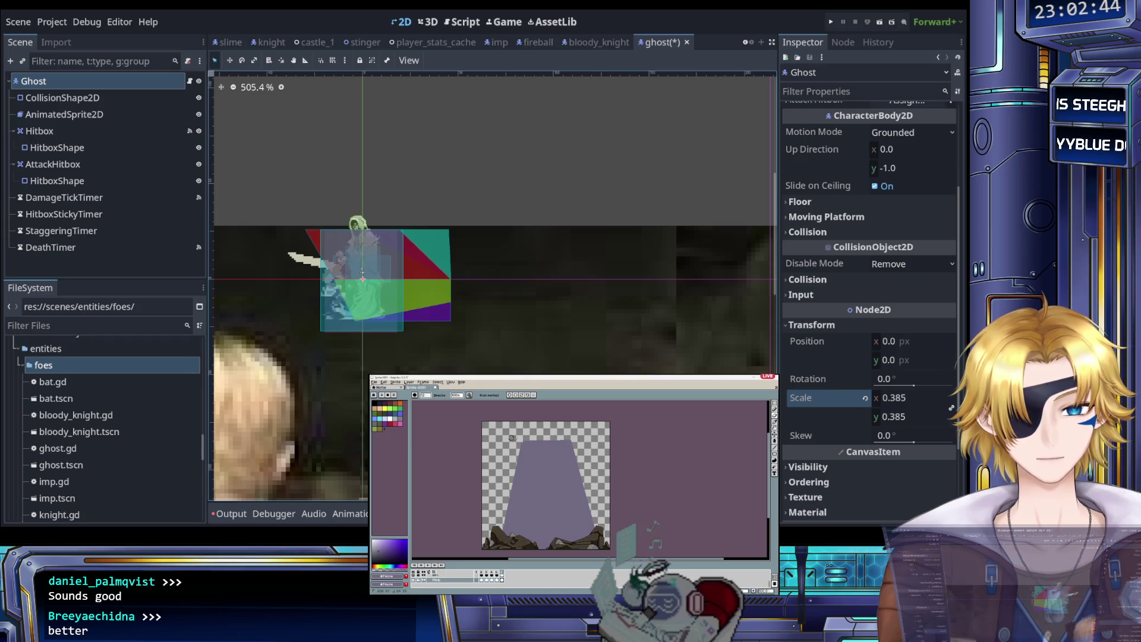
key(b)
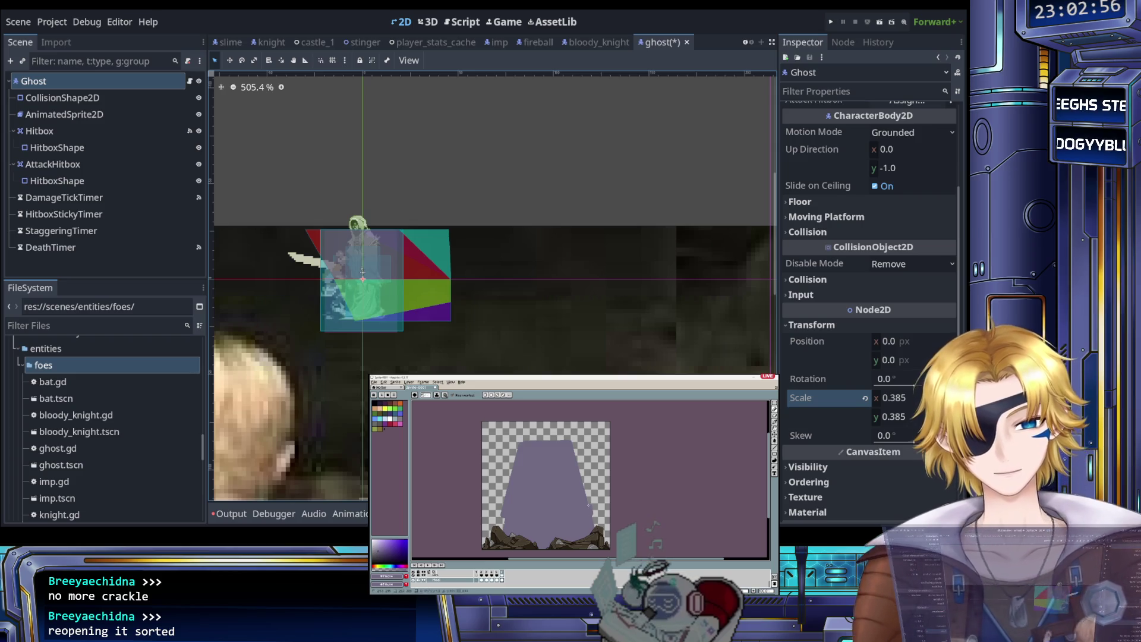
key(b)
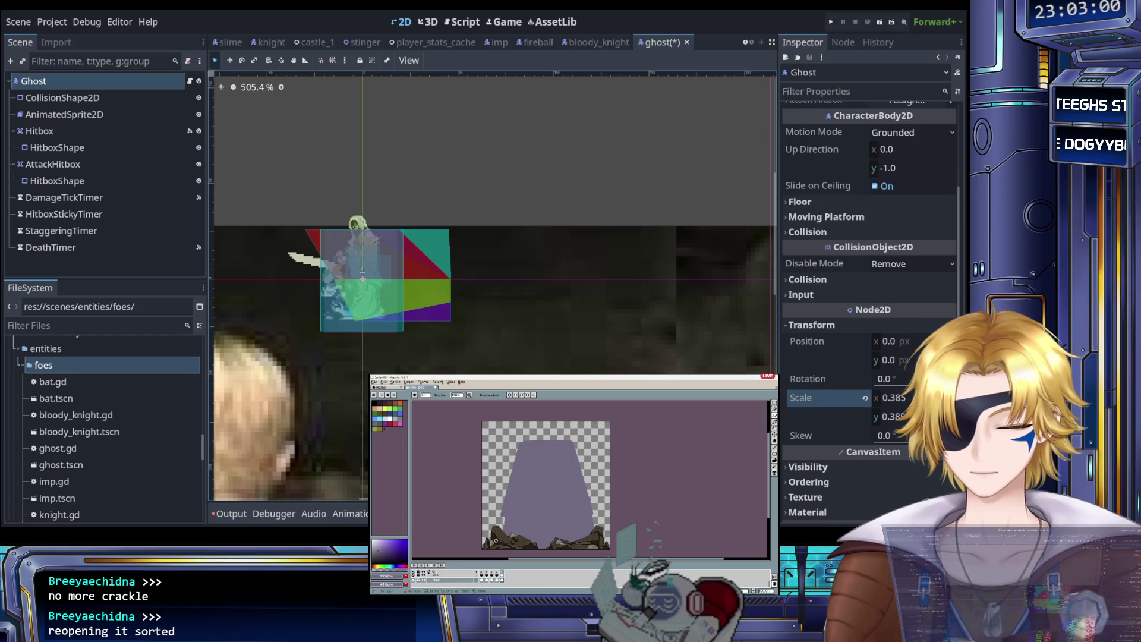
key(e)
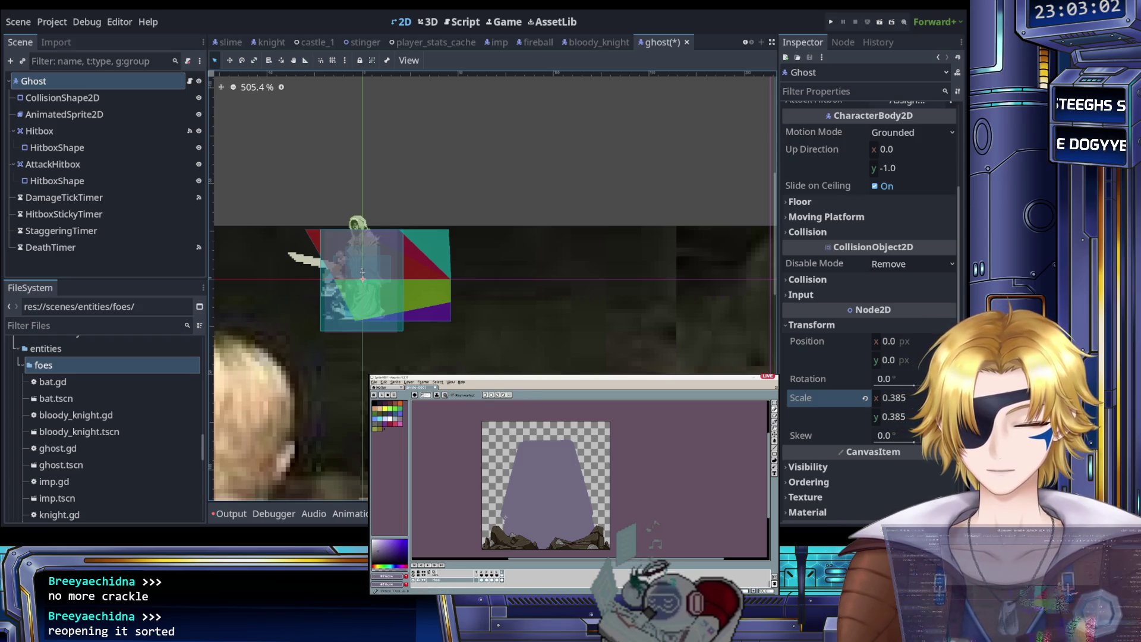
scroll(501, 537, down, 2)
scroll(542, 526, up, 2)
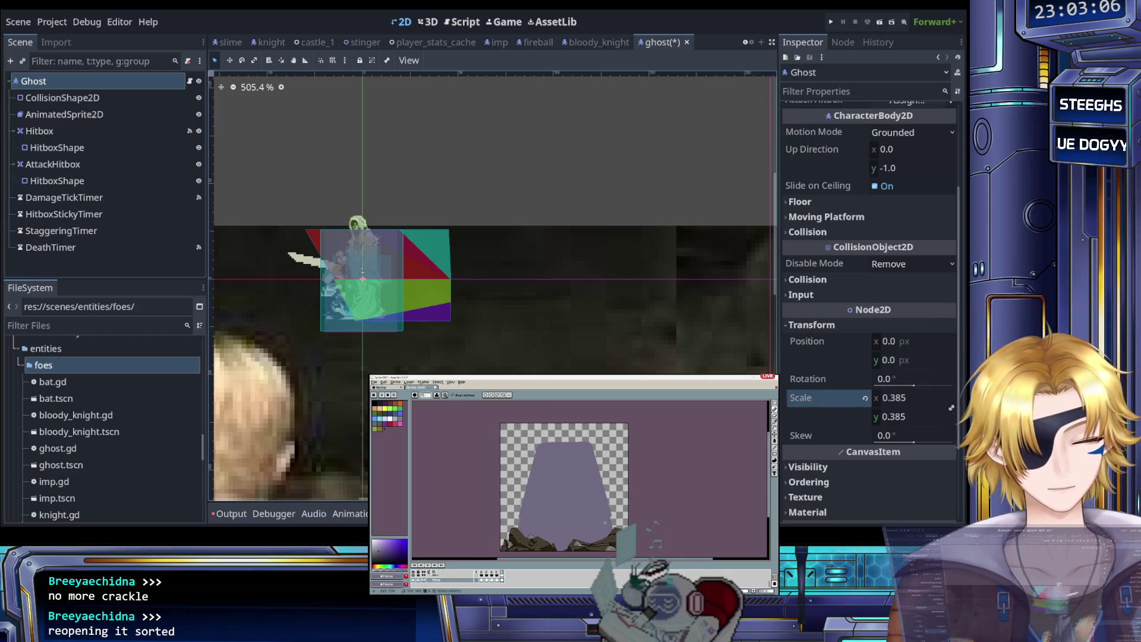
key(b)
scroll(606, 517, up, 3)
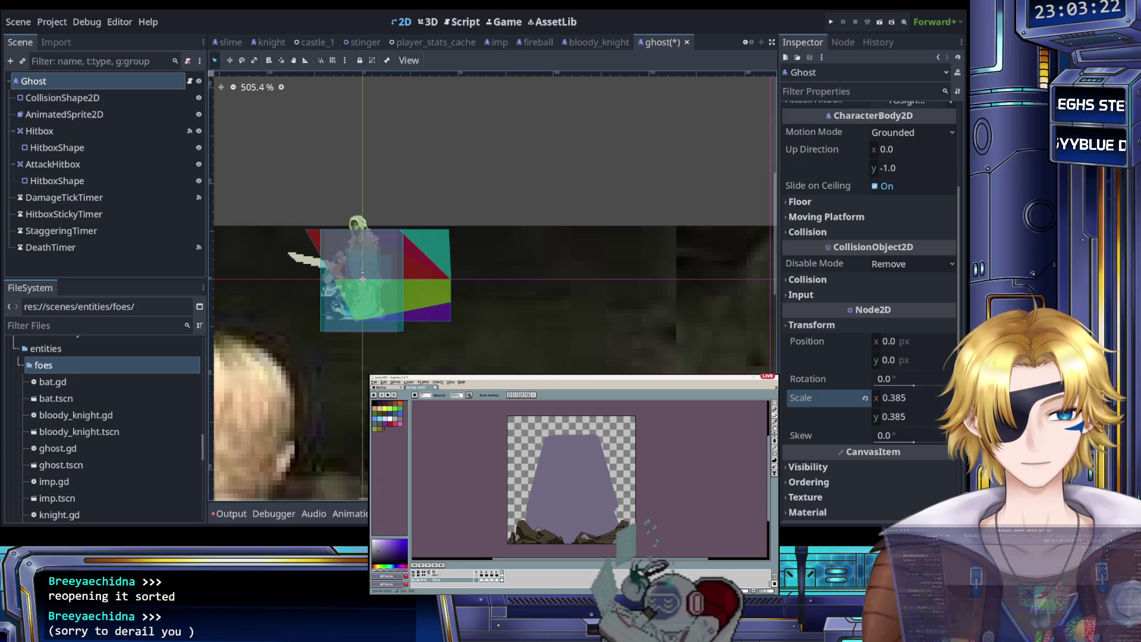
Step: Select the ghost's animated sprite and review its jump, attack and idle animations
scroll(366, 349, down, 8)
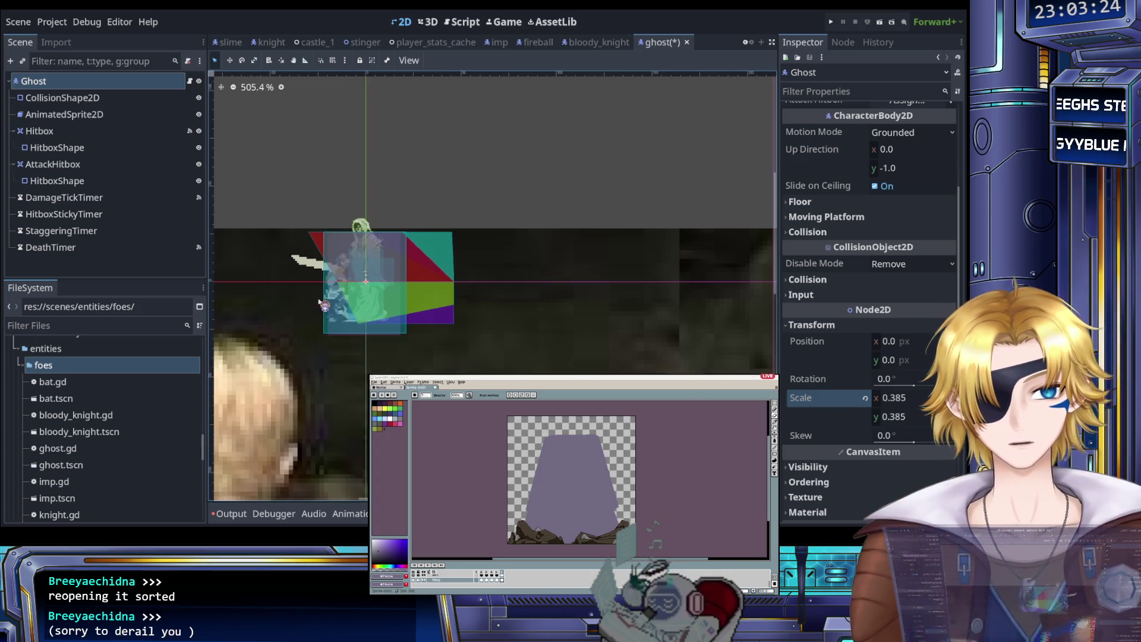
scroll(312, 293, up, 9)
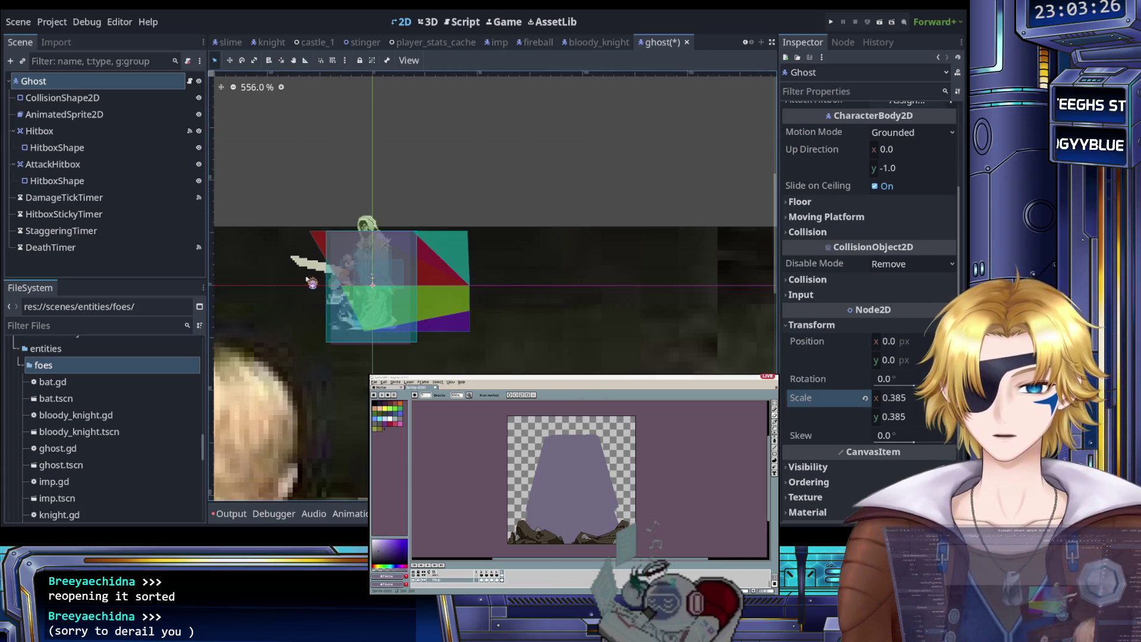
click(71, 114)
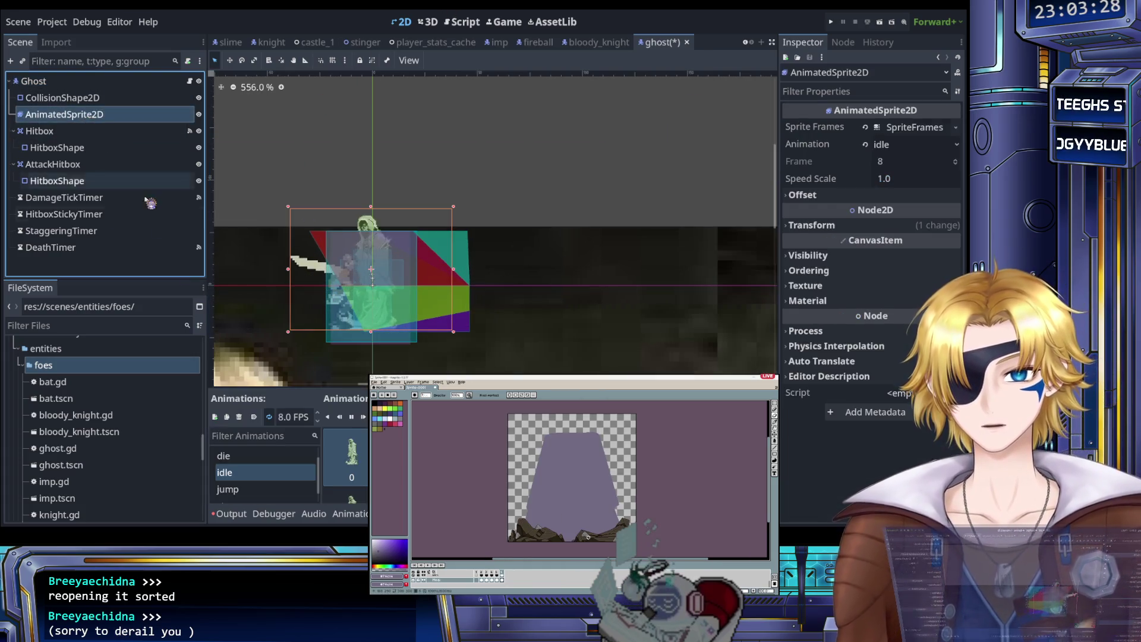
scroll(285, 472, down, 1)
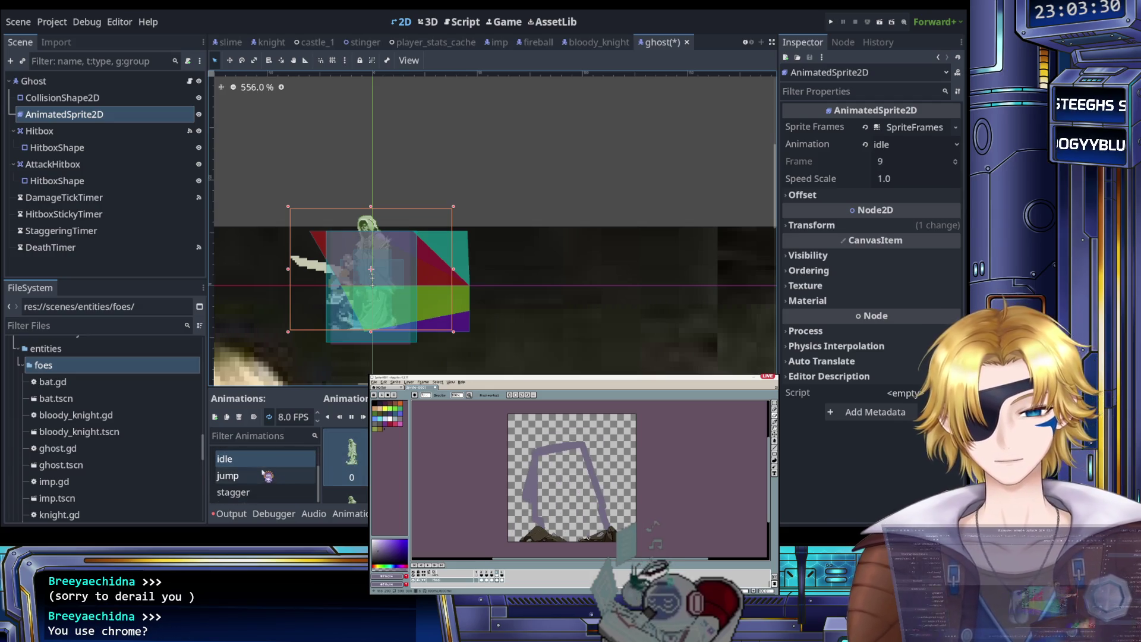
click(279, 476)
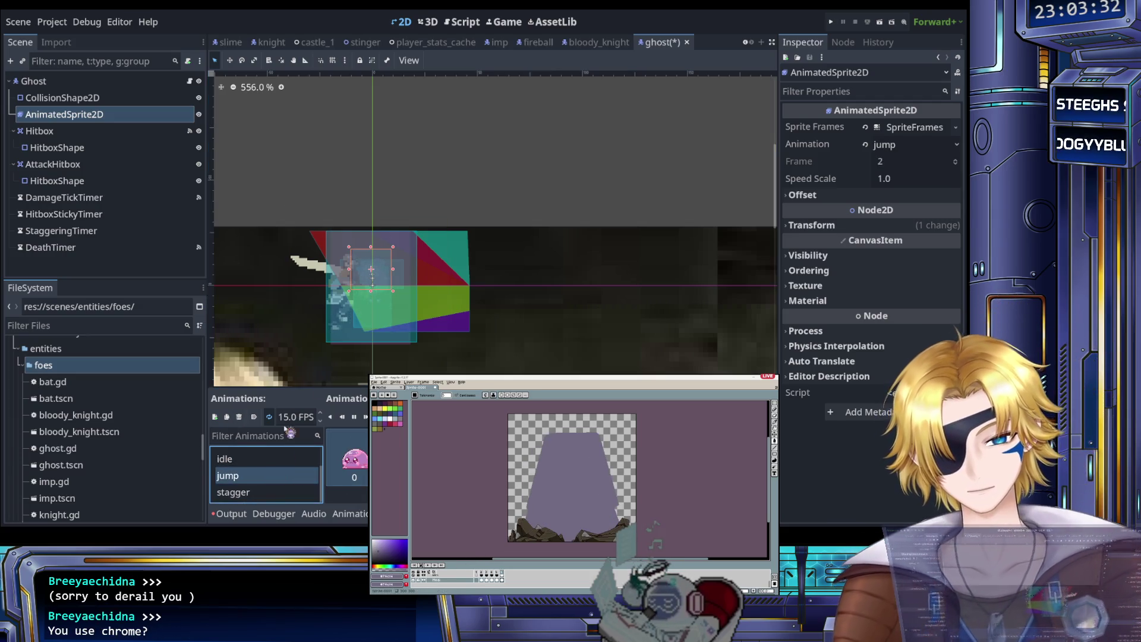
key(Up)
key(Up)
key(Up)
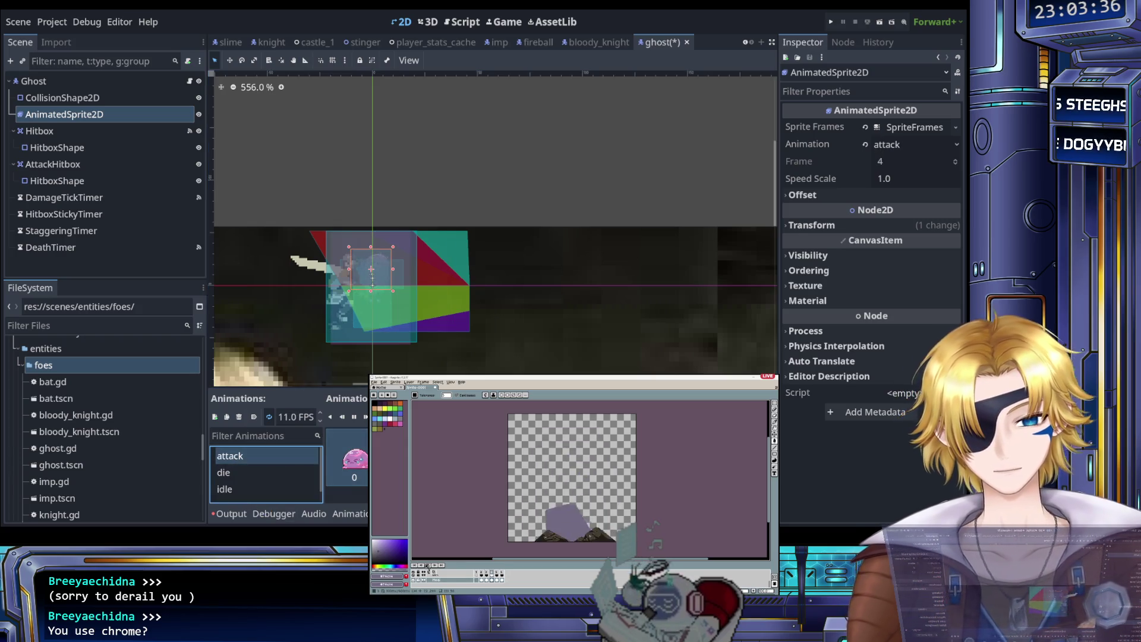
scroll(351, 470, down, 1)
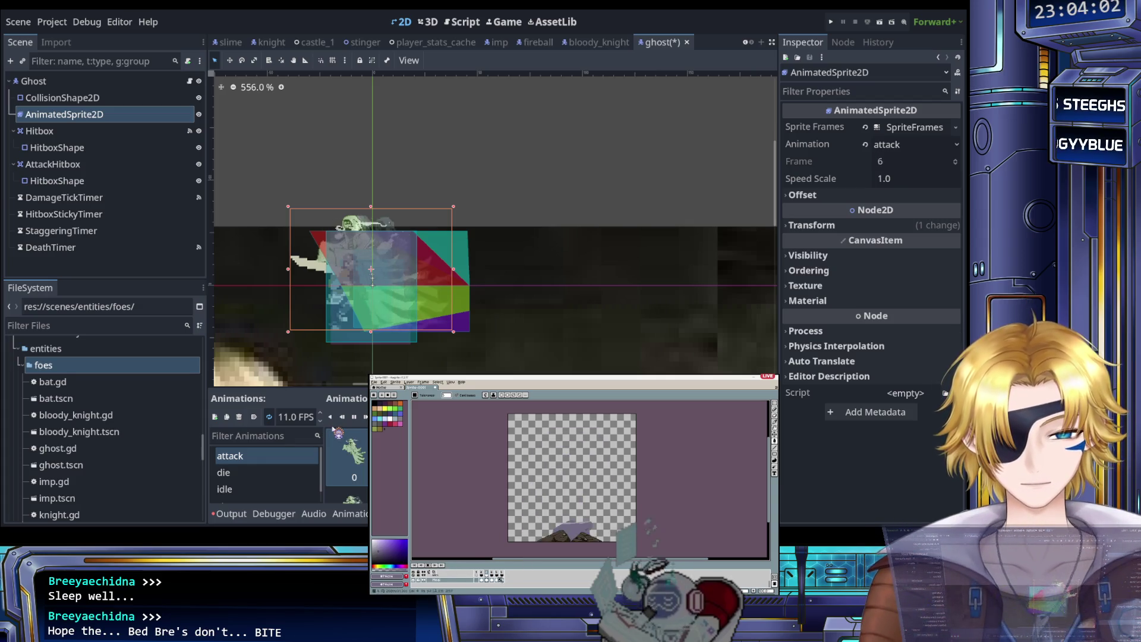
click(275, 487)
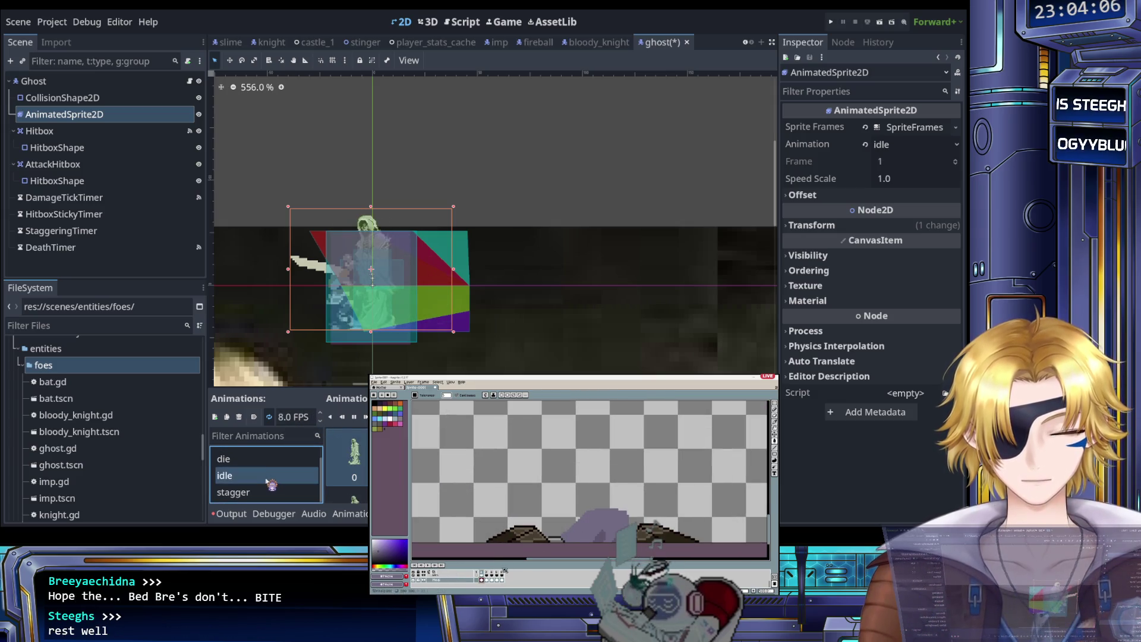
Step: Set the attack animation's playback speed to 10 FPS
scroll(271, 485, up, 1)
click(268, 457)
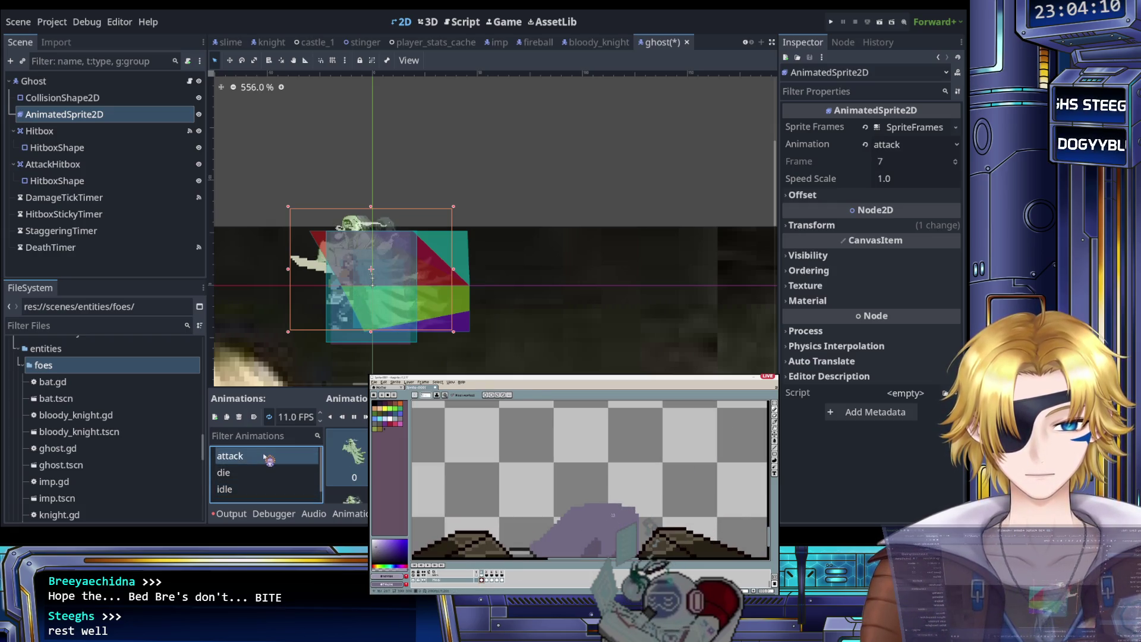
scroll(265, 470, down, 1)
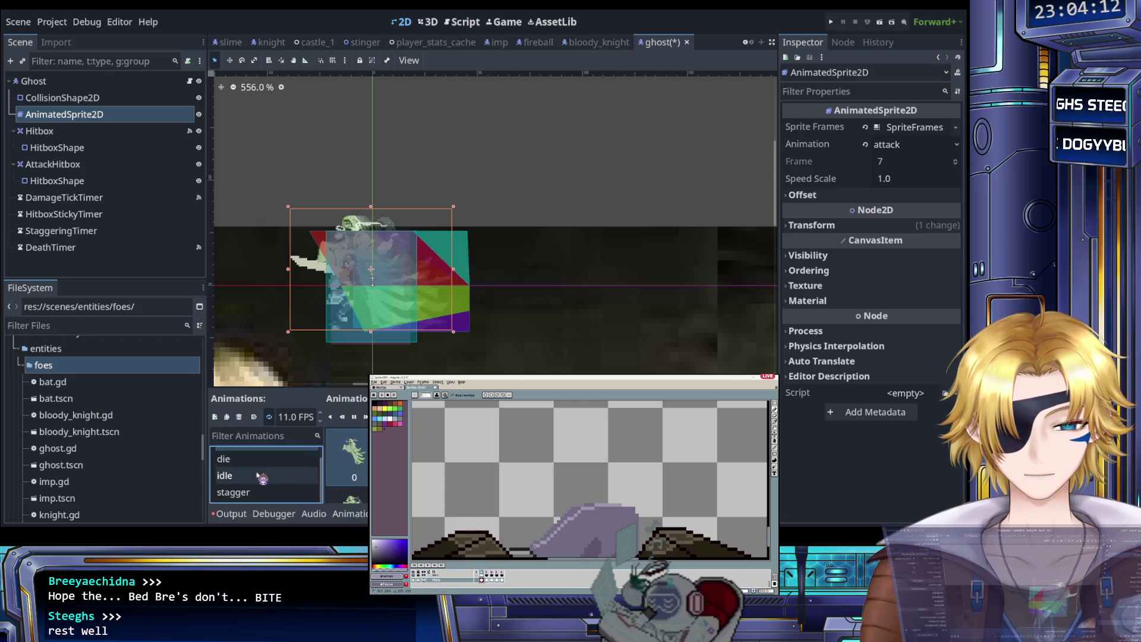
click(259, 478)
scroll(259, 480, up, 1)
click(267, 456)
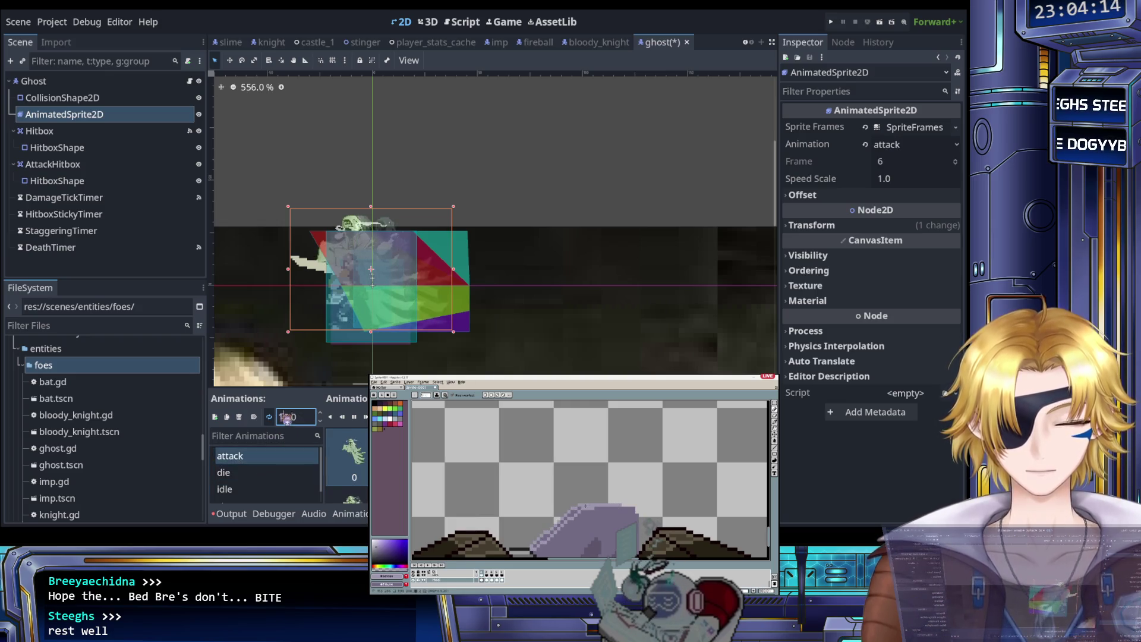
click(290, 418)
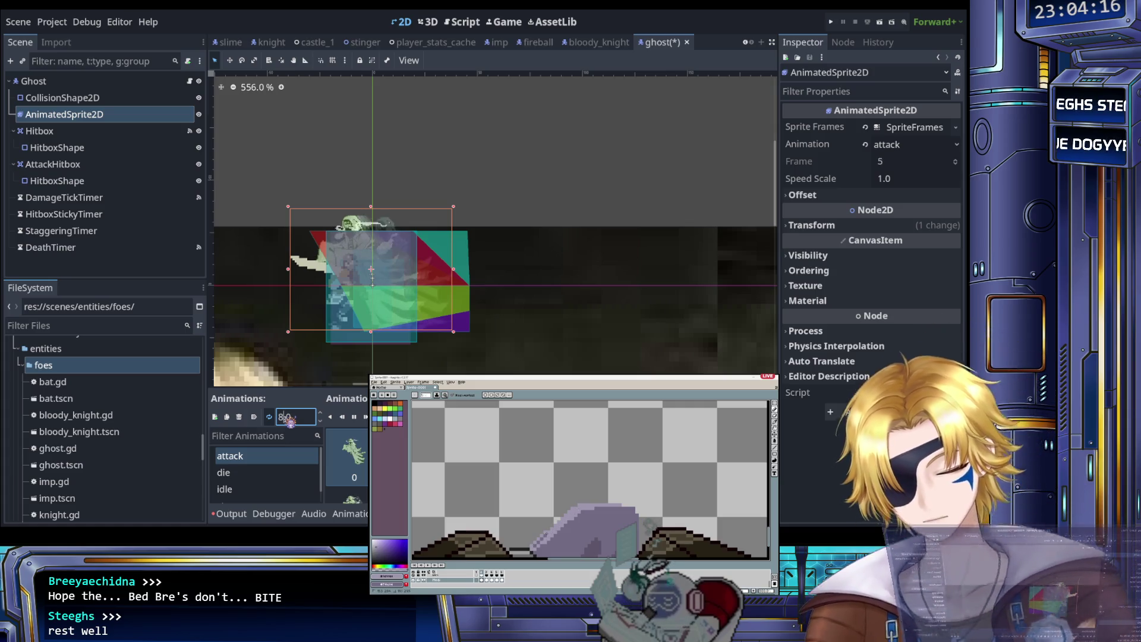
text(10)
click(267, 461)
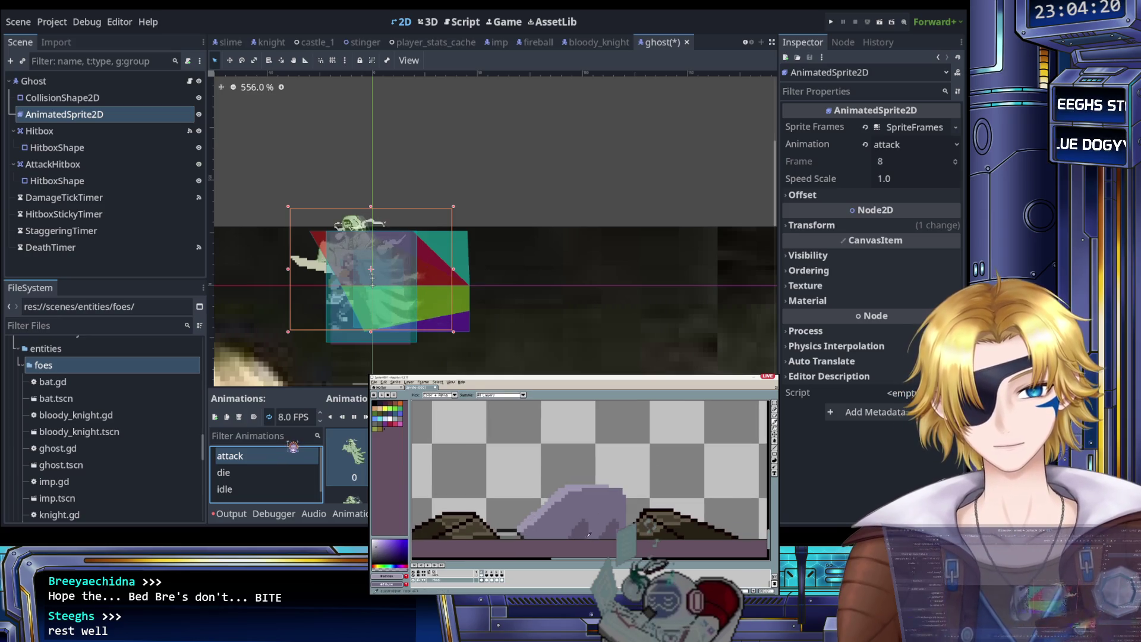
Step: Check the die and stagger animations while touching up pixels in the pixel editor
click(288, 474)
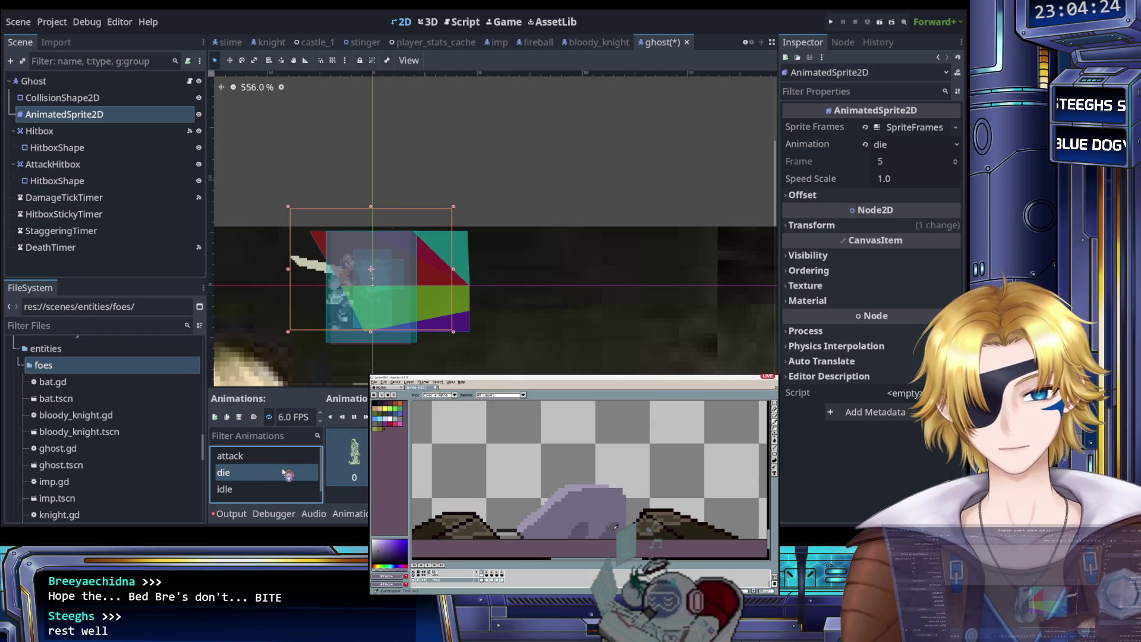
scroll(273, 482, down, 1)
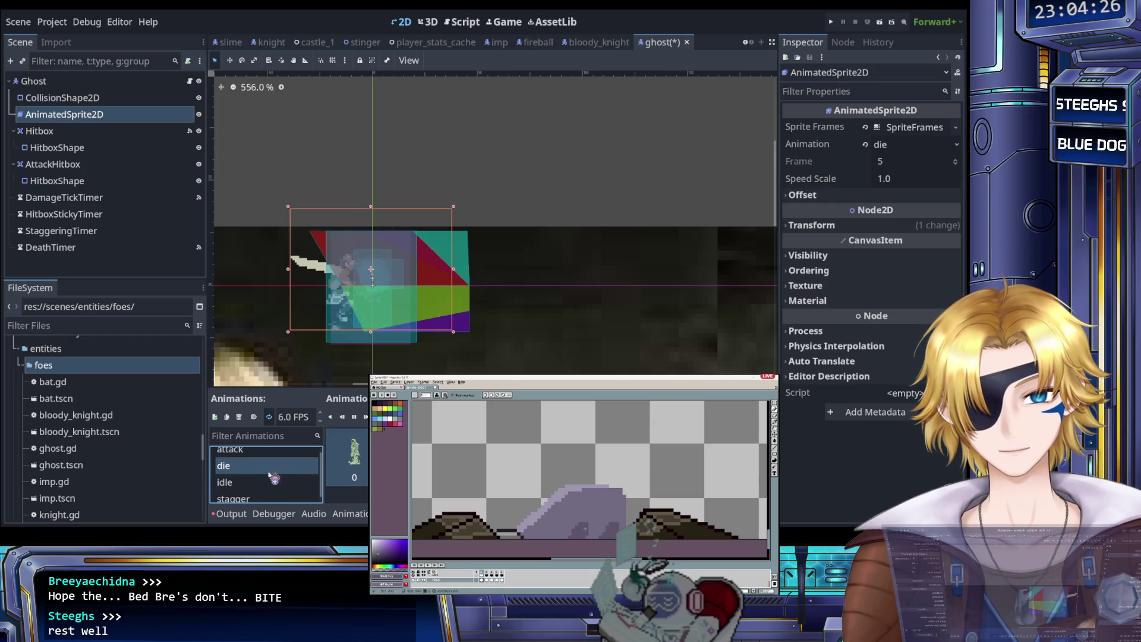
scroll(269, 487, down, 1)
click(268, 492)
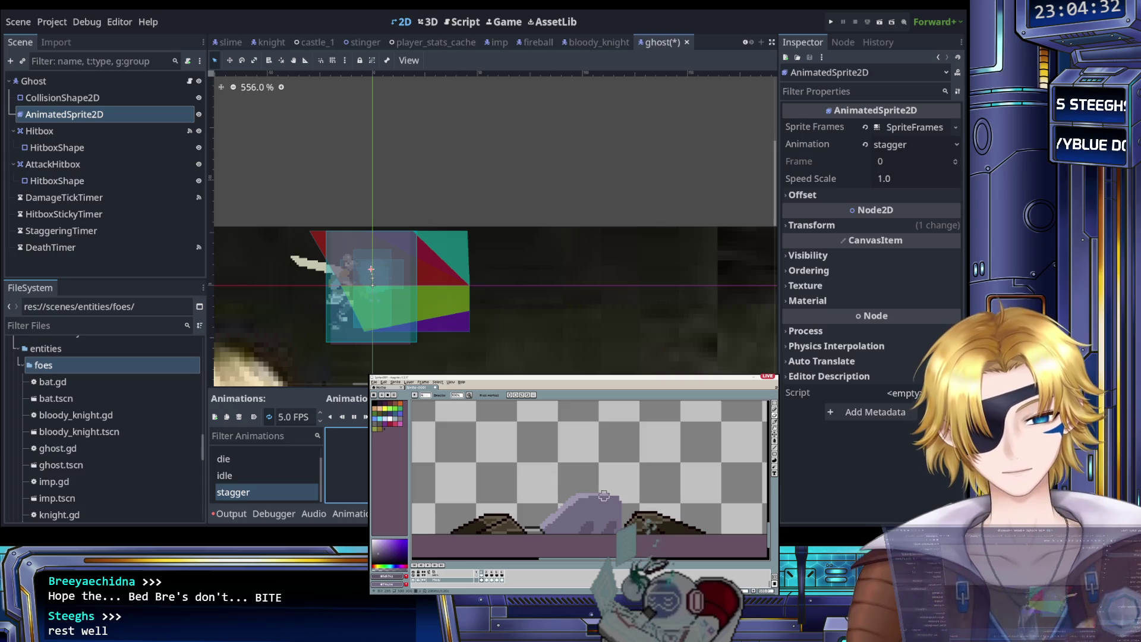
key(i)
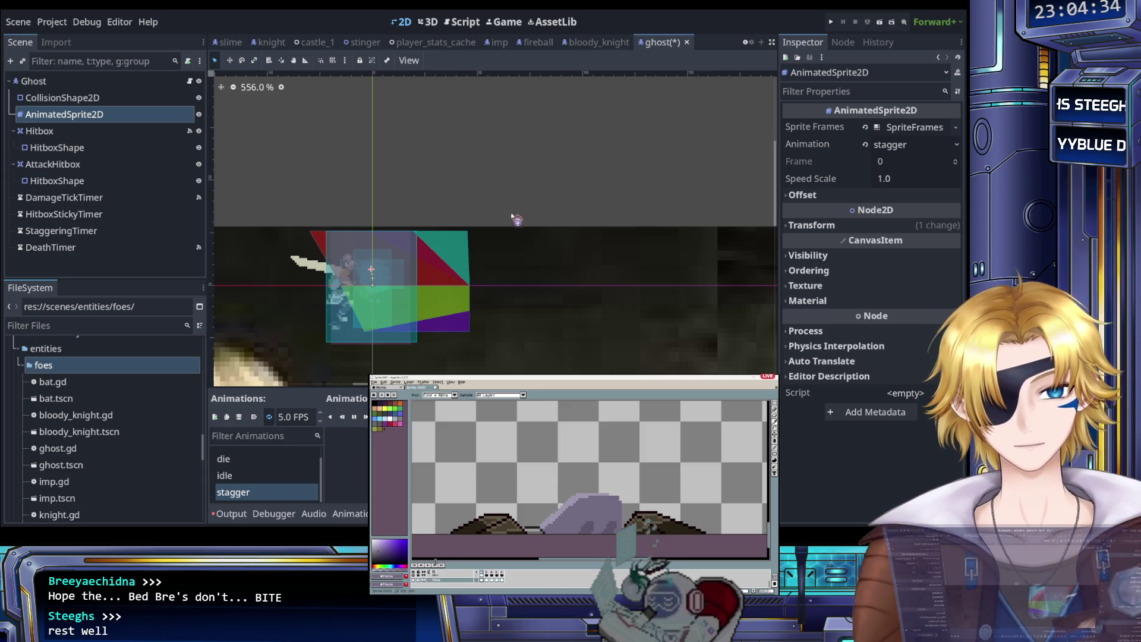
key(b)
key(plus)
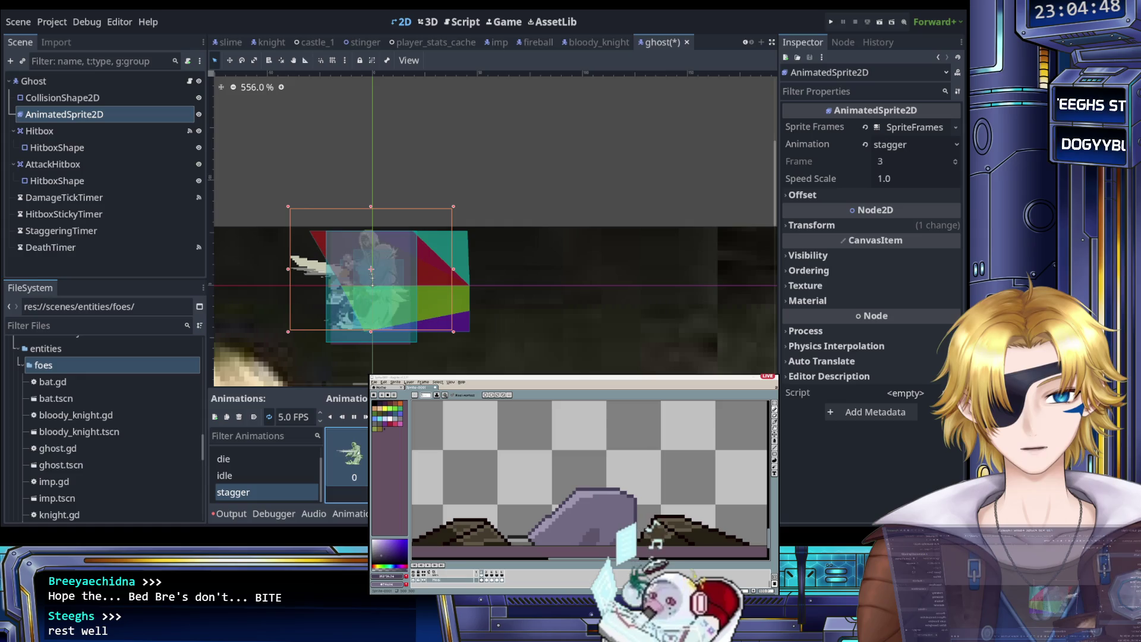
Step: Set the stagger animation's playback speed to 4 FPS
scroll(368, 344, up, 4)
scroll(343, 270, down, 2)
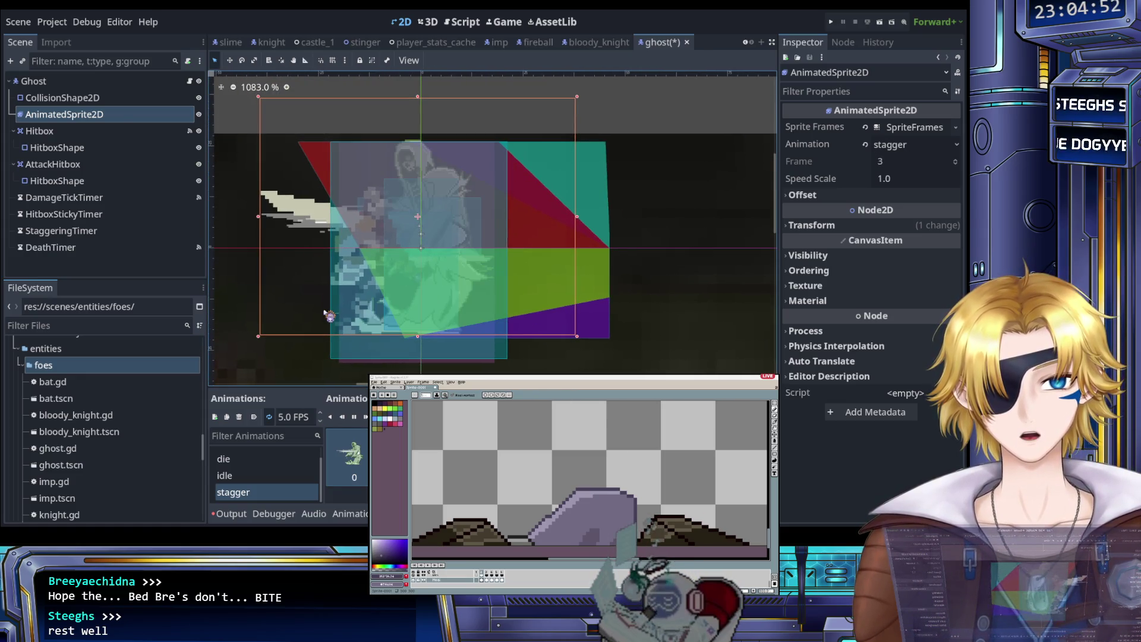
click(284, 416)
key(BackSpace)
text(4)
key(Return)
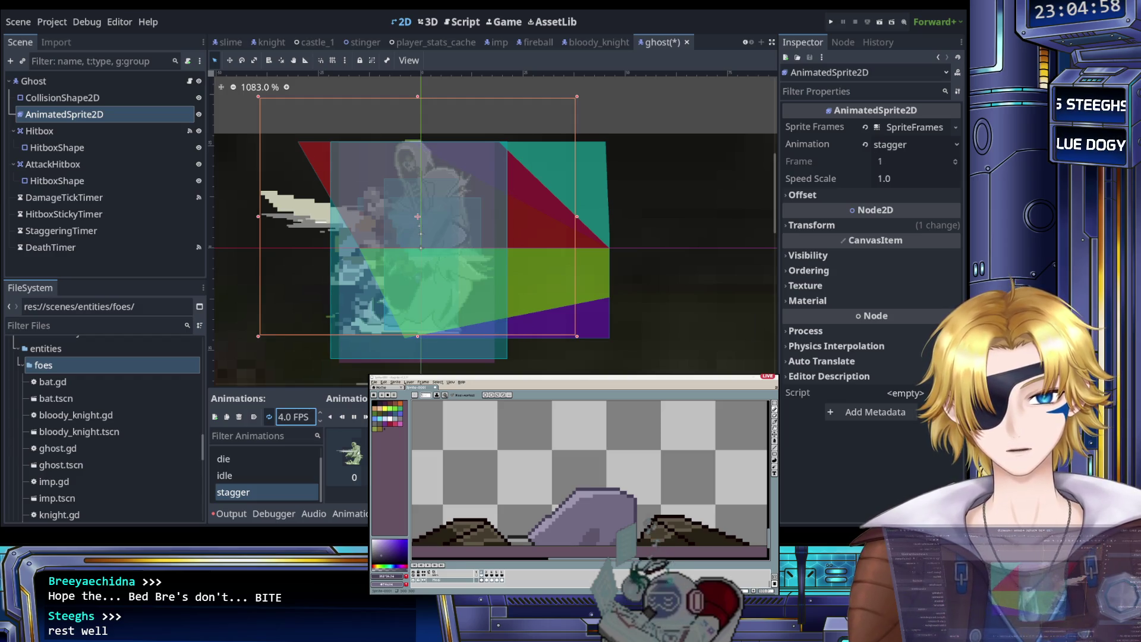
click(351, 454)
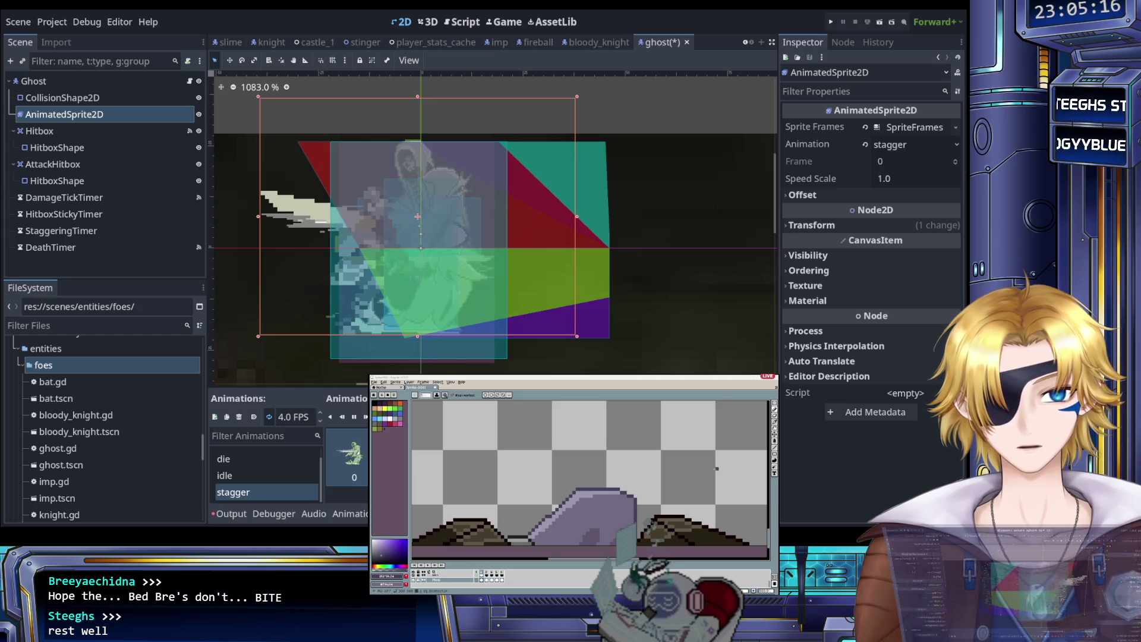
Step: Touch up the ghost sprite in the pixel editor using selection, eraser and pencil tools
scroll(476, 552, down, 3)
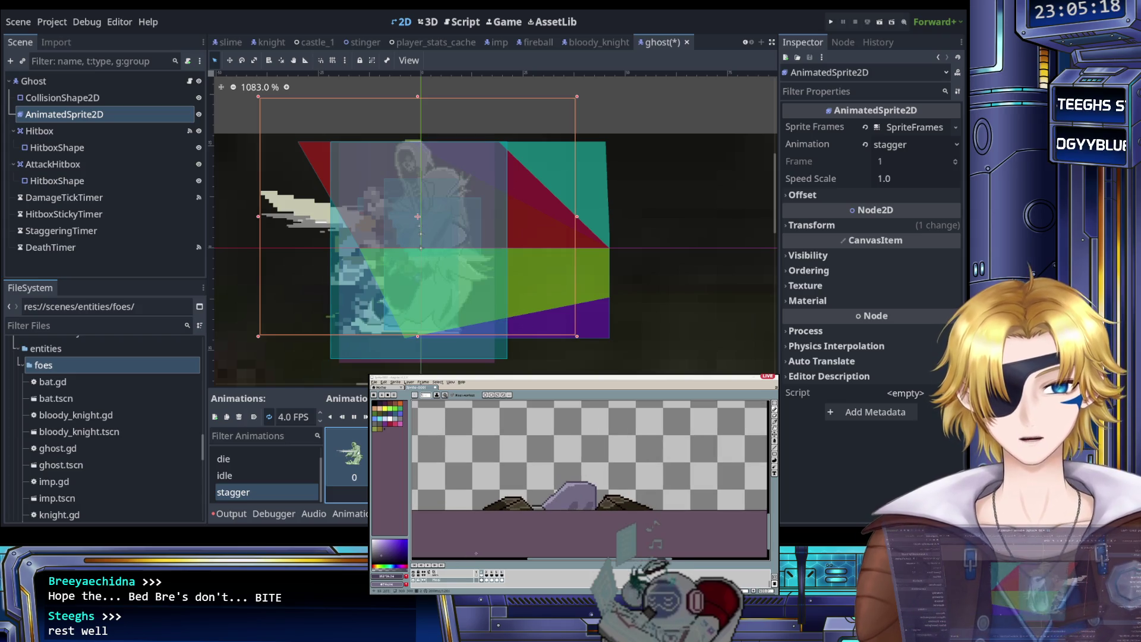
scroll(475, 553, up, 1)
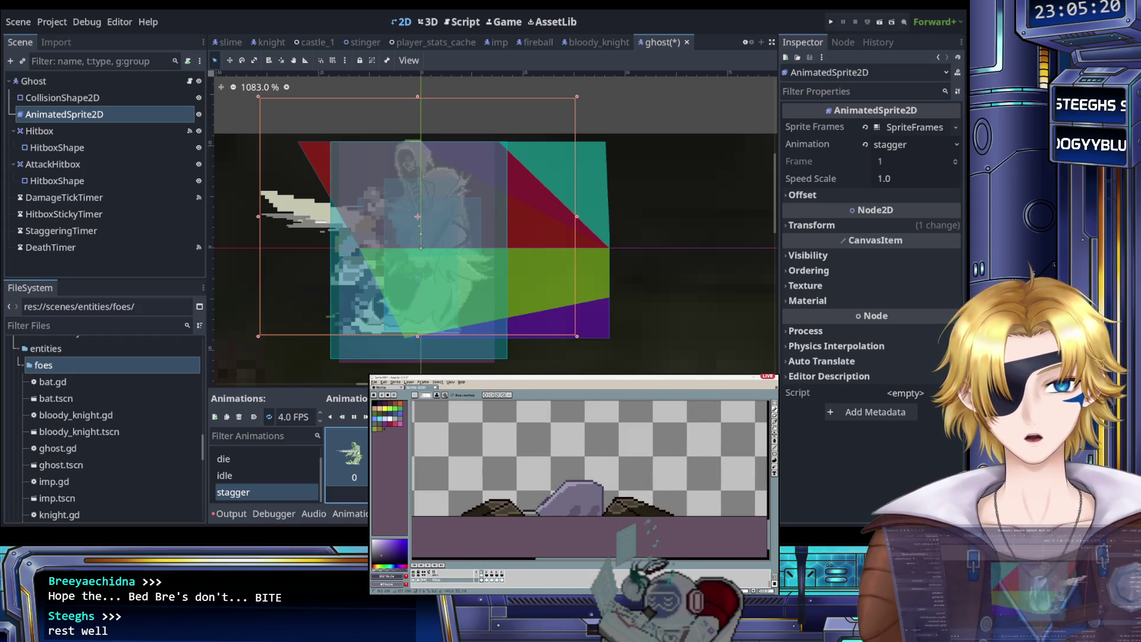
key(m)
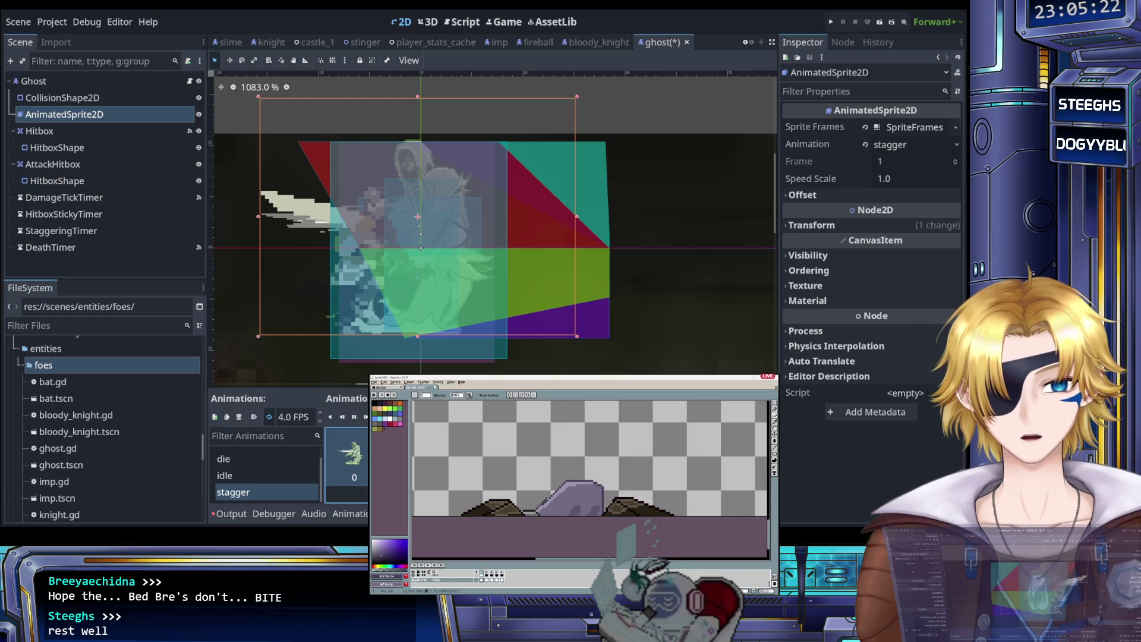
key(b)
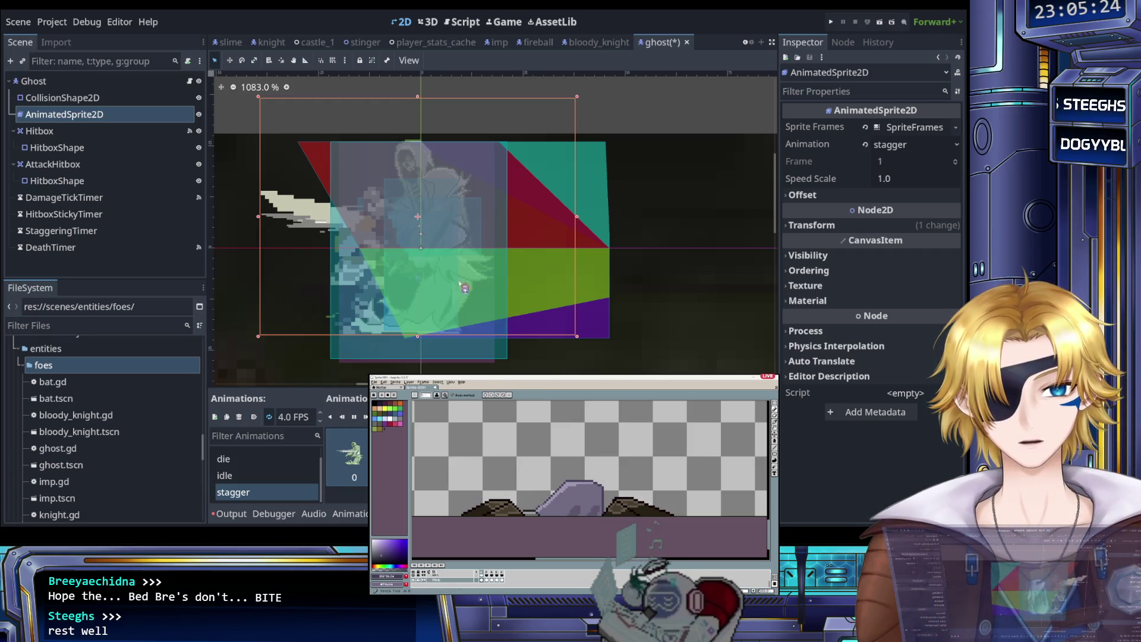
key(e)
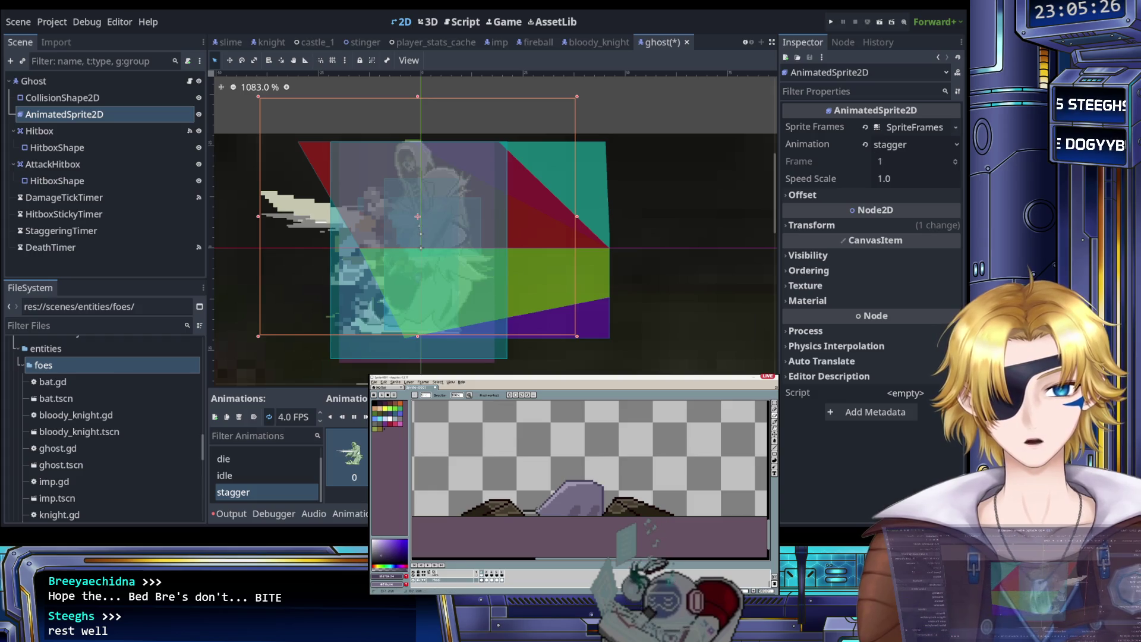
key(b)
scroll(564, 509, down, 1)
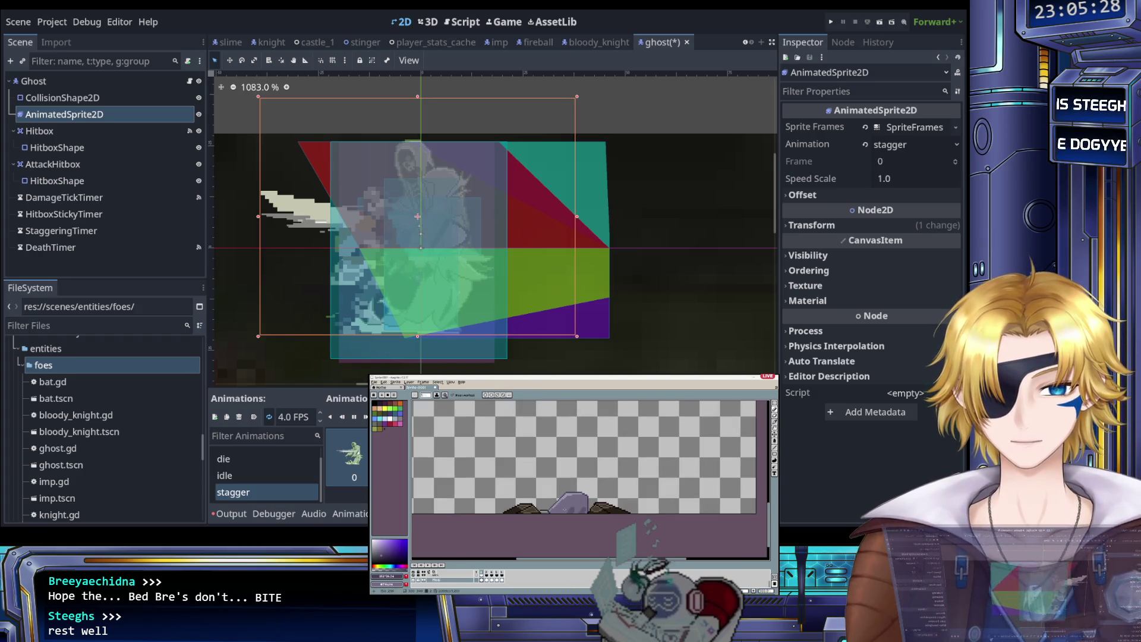
scroll(285, 470, up, 1)
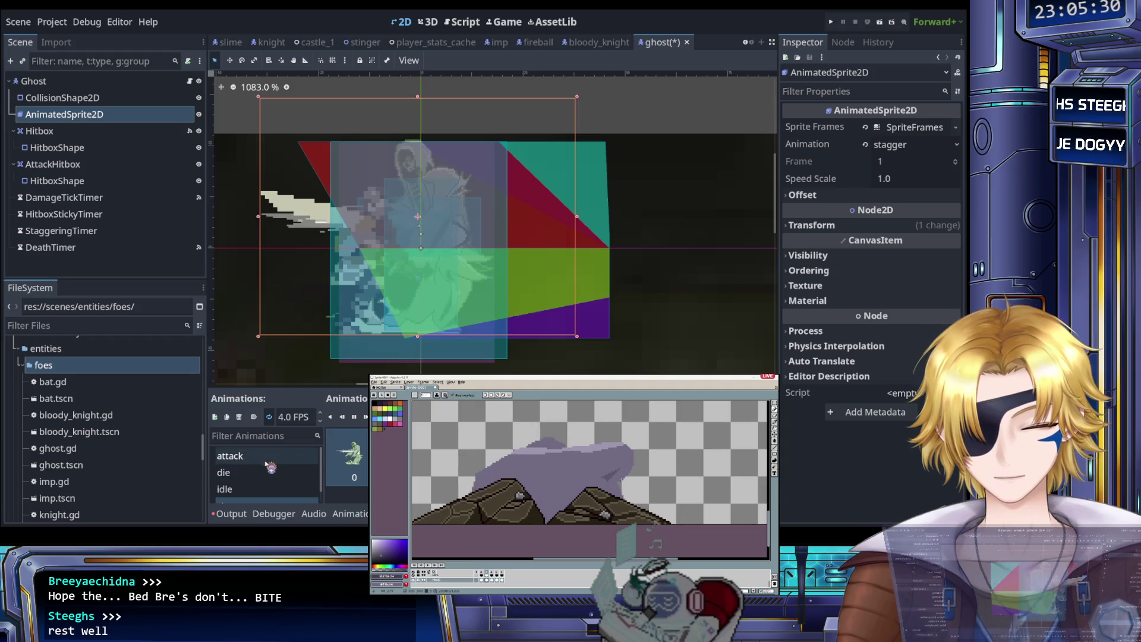
Step: Add a new animation named 'move' playing at 8.0 FPS
click(216, 418)
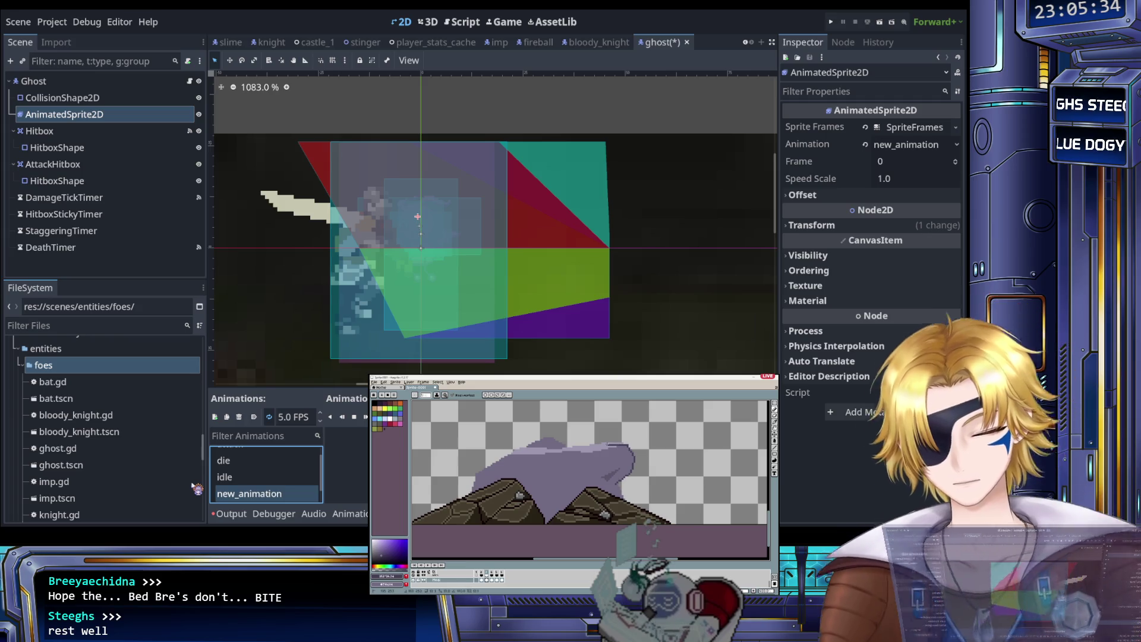
text(move)
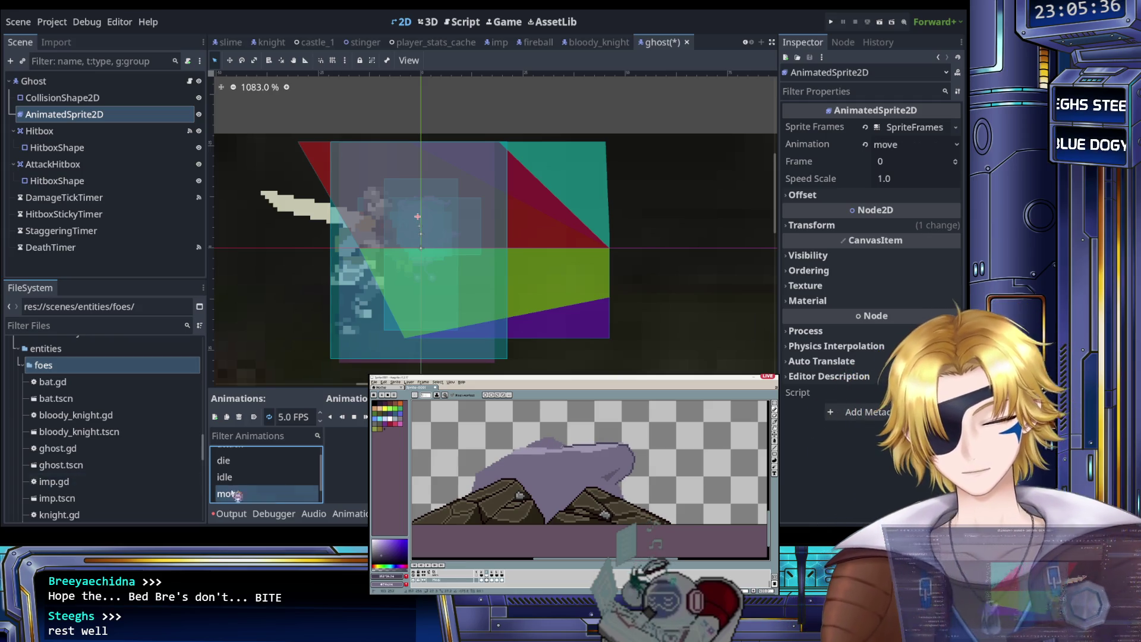
key(Return)
scroll(612, 447, up, 1)
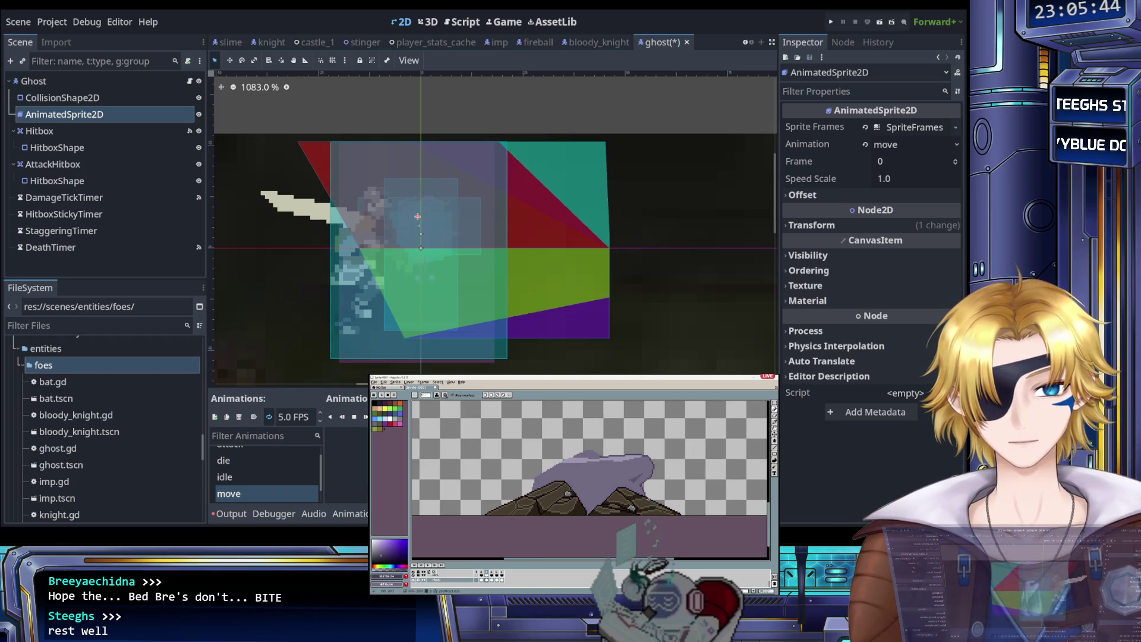
click(292, 419)
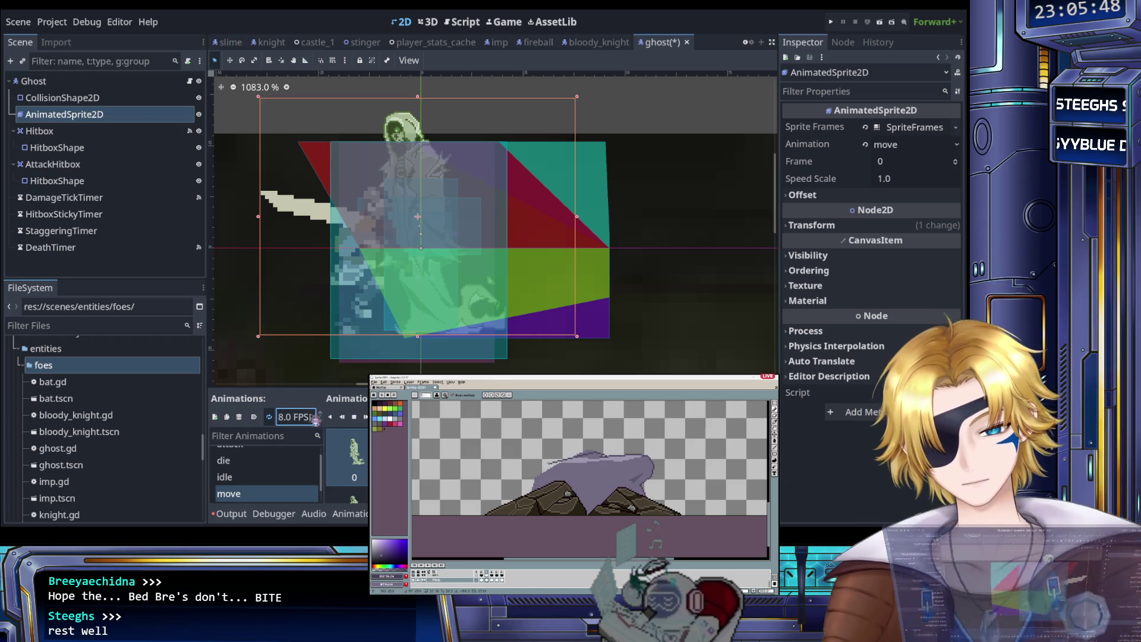
key(Return)
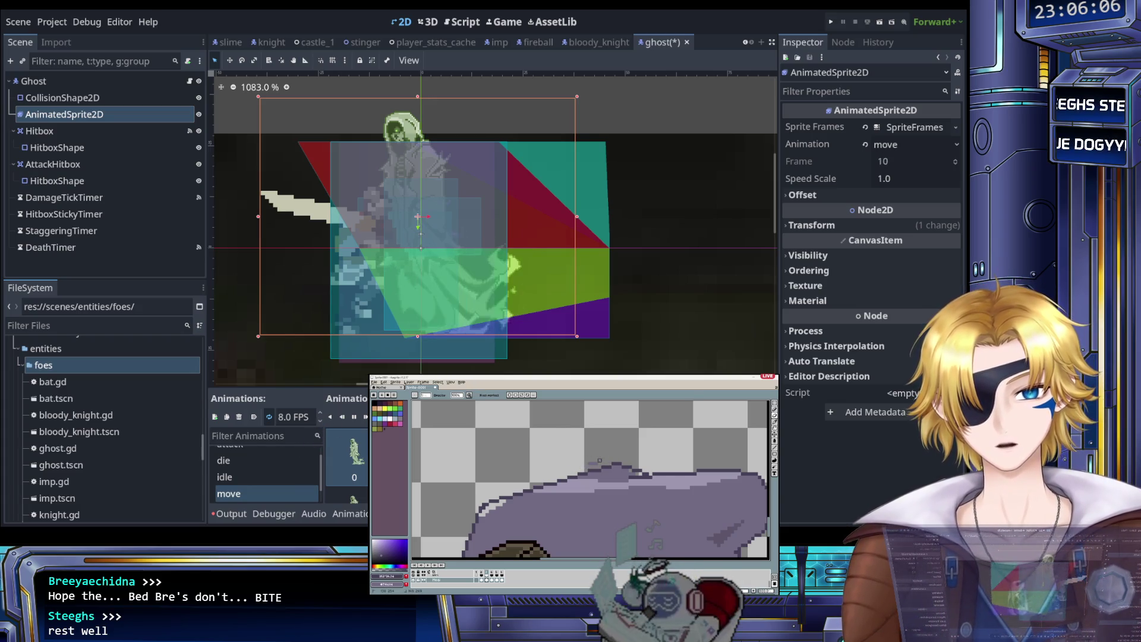
Step: Refine the ghost sprite with eraser, colour picker and pencil, then bring up the ghost script
scroll(599, 463, down, 3)
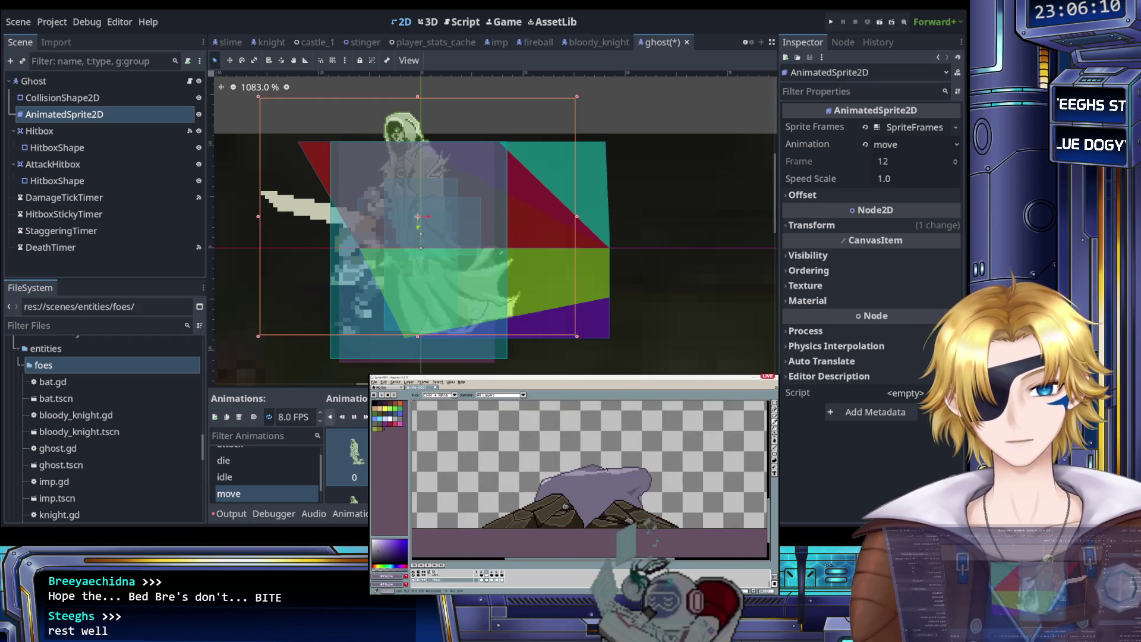
scroll(588, 475, up, 2)
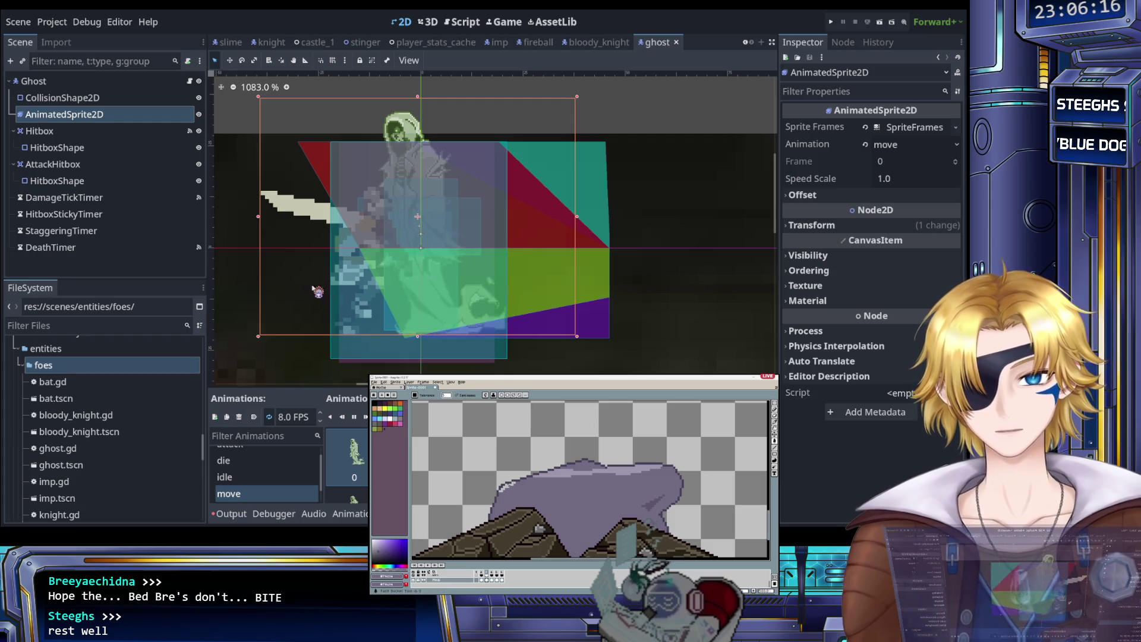
key(e)
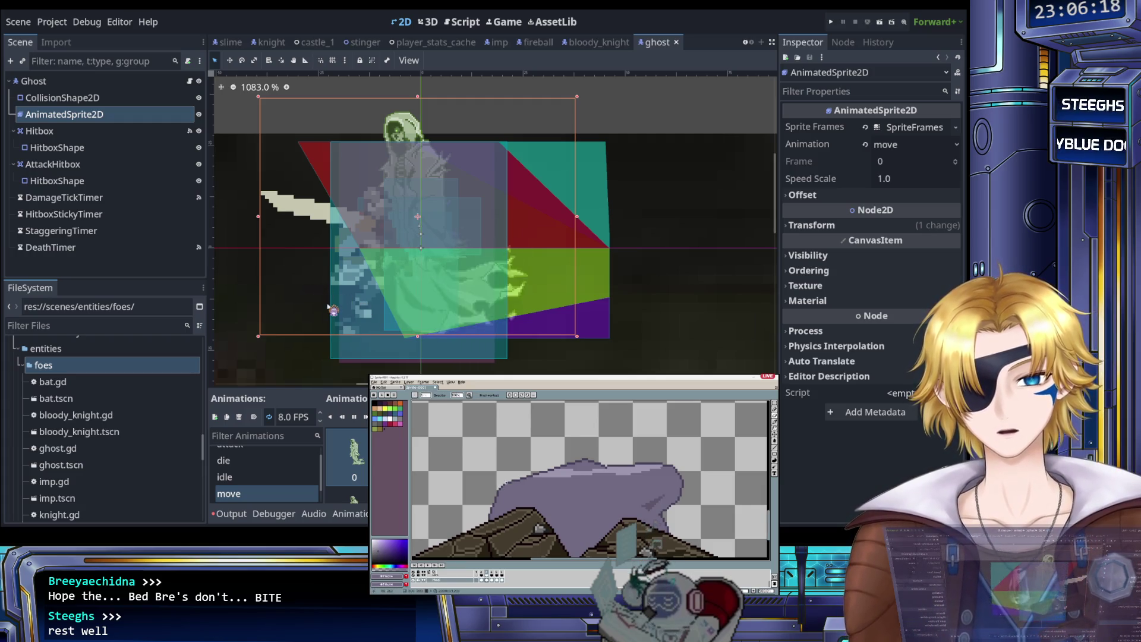
scroll(588, 476, down, 2)
scroll(588, 511, up, 1)
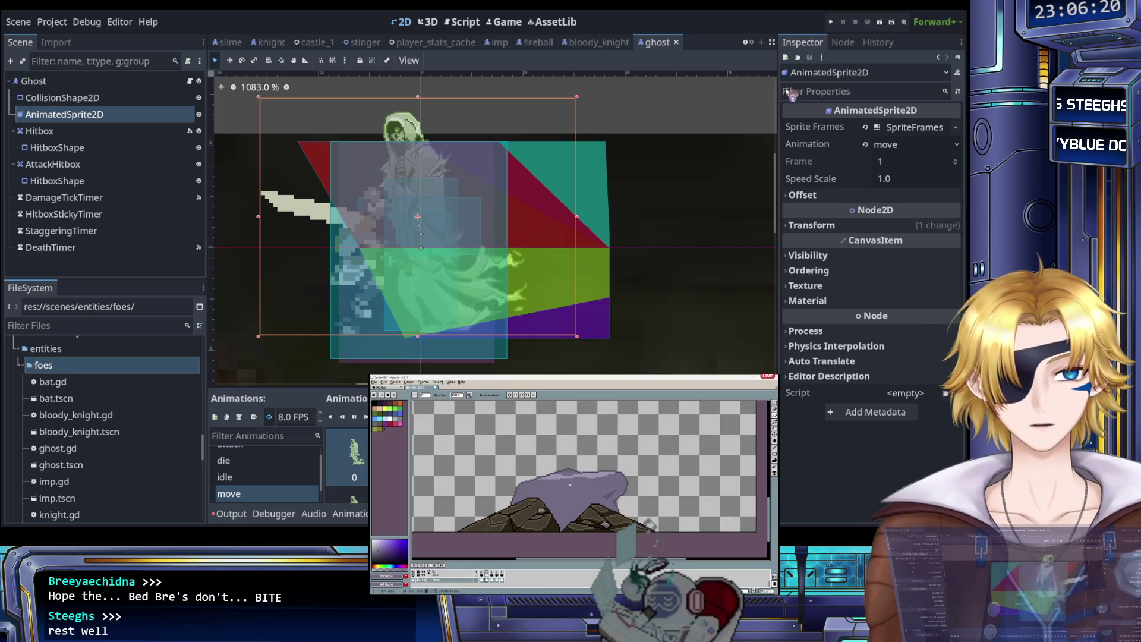
key(i)
key(b)
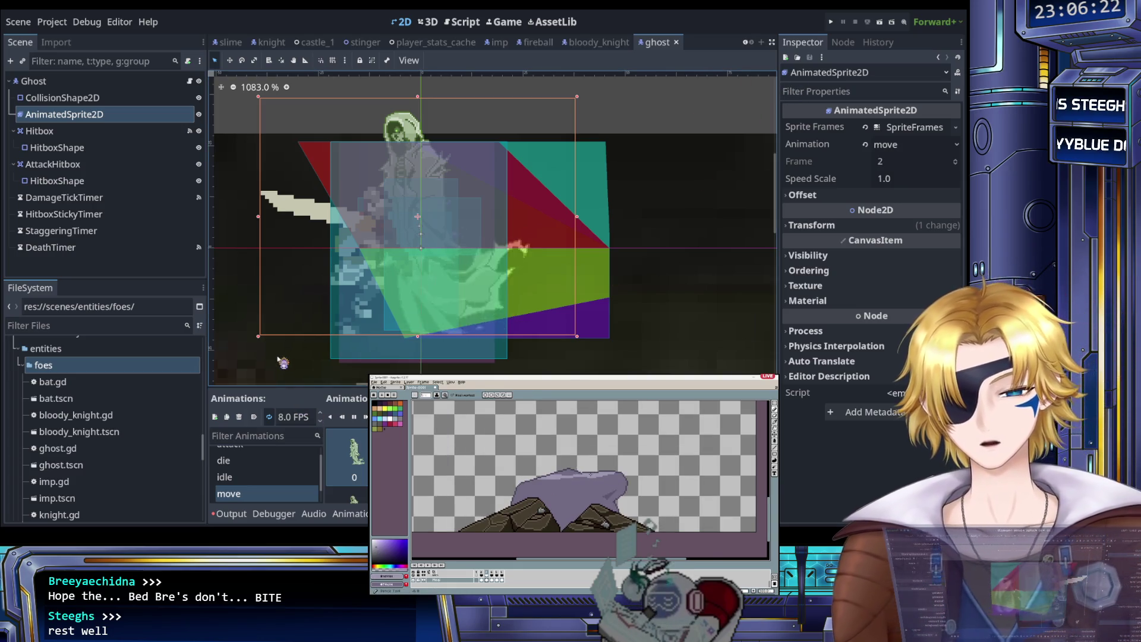
scroll(571, 475, up, 2)
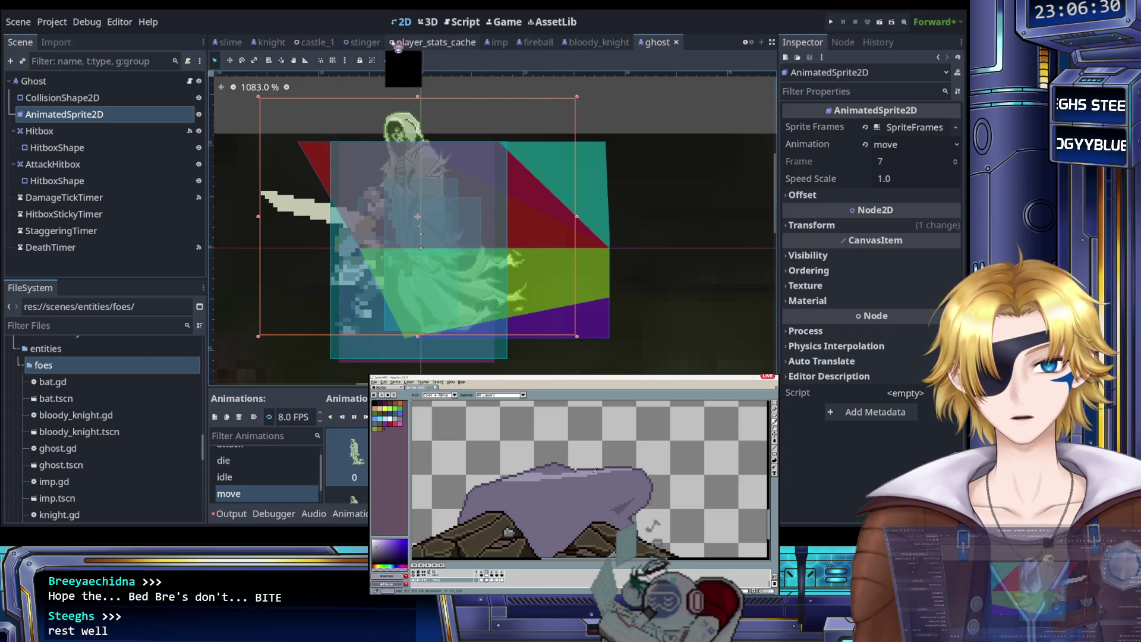
click(466, 23)
Step: Save the ghost scene
scroll(488, 145, up, 5)
key(ctrl+s)
scroll(488, 144, up, 3)
scroll(489, 148, down, 10)
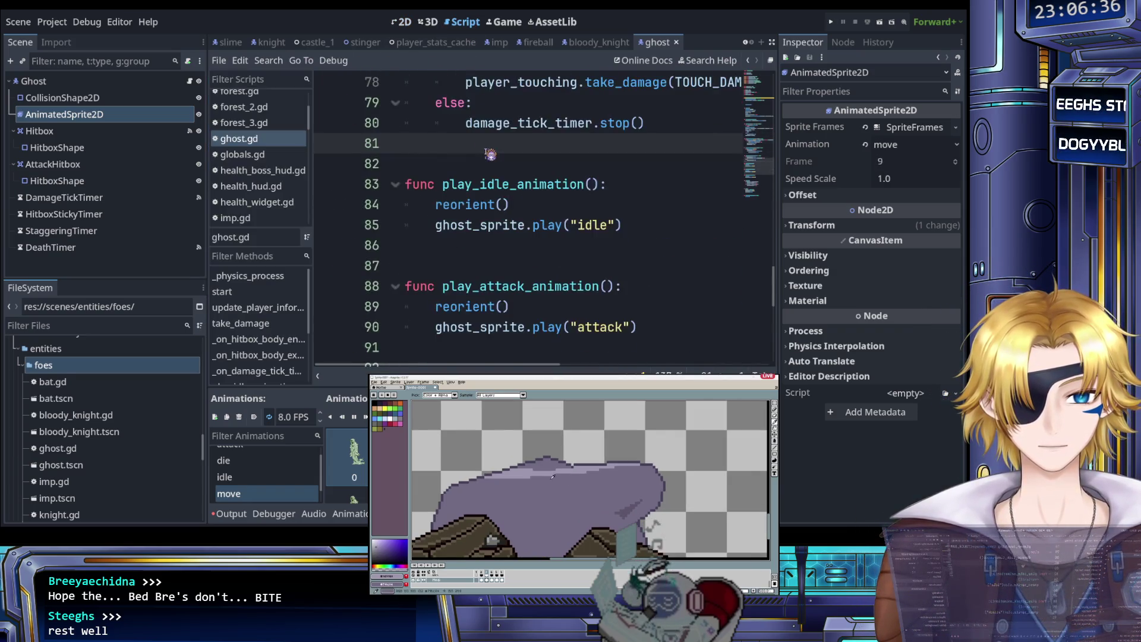
scroll(490, 154, down, 5)
scroll(490, 153, up, 15)
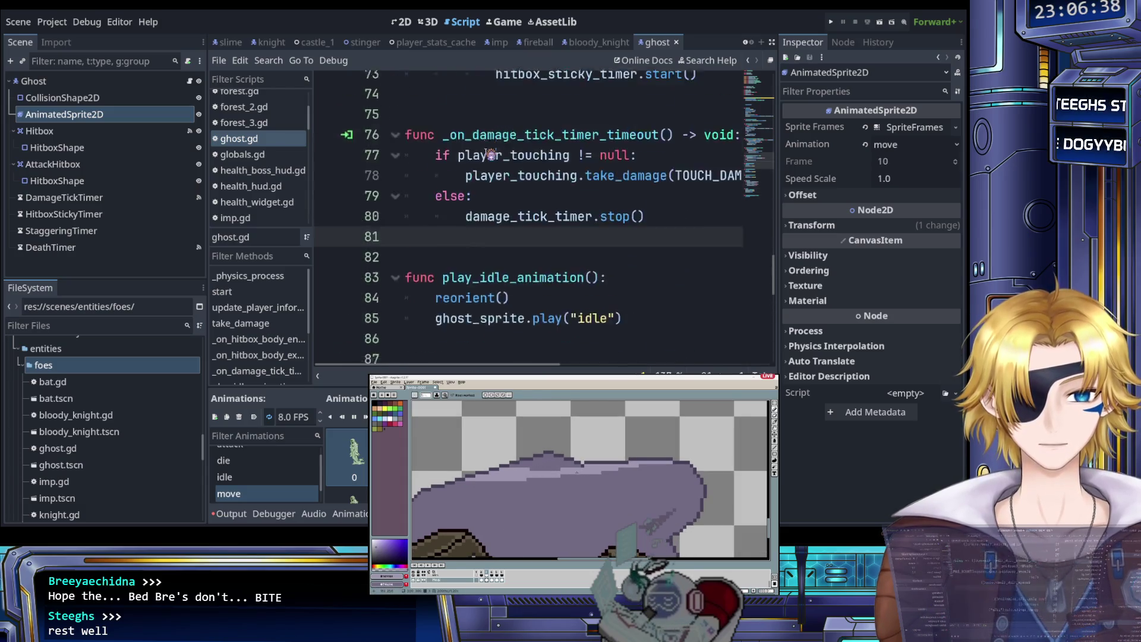
scroll(490, 154, up, 6)
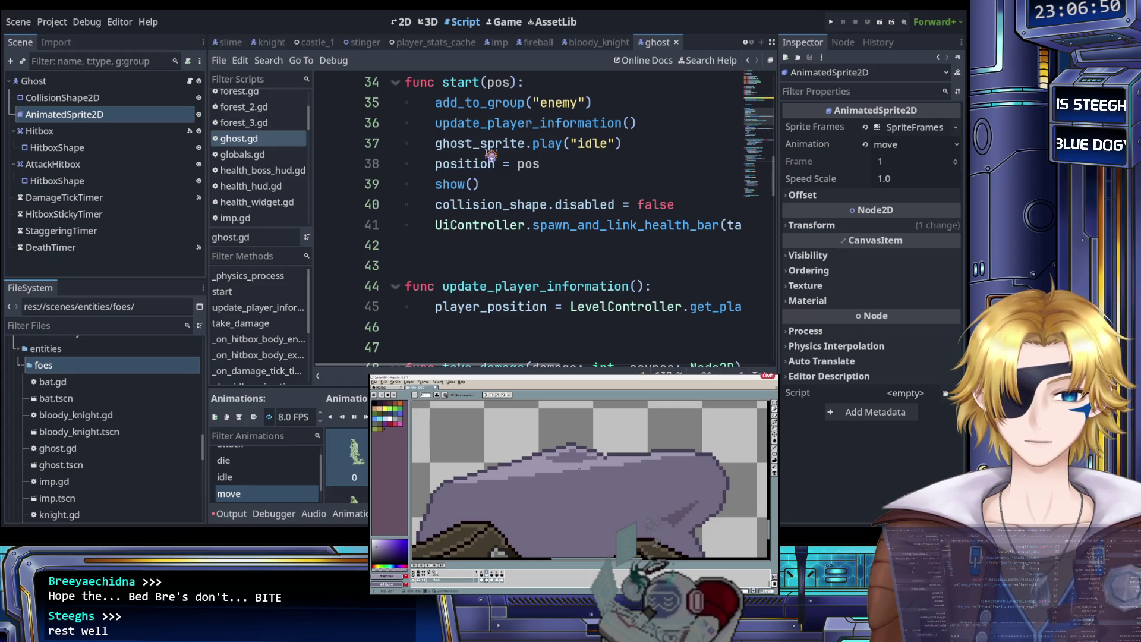
Step: Rework the ghost frame's purple body in the pixel editor using fill, colour picker and pencil
key(ctrl+z)
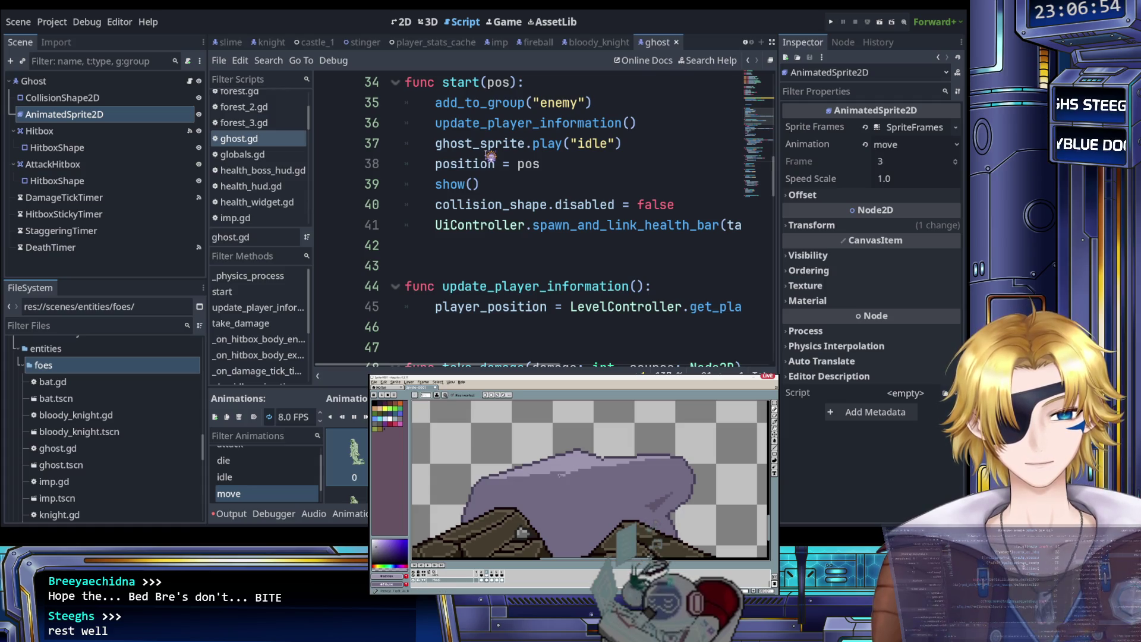
key(b)
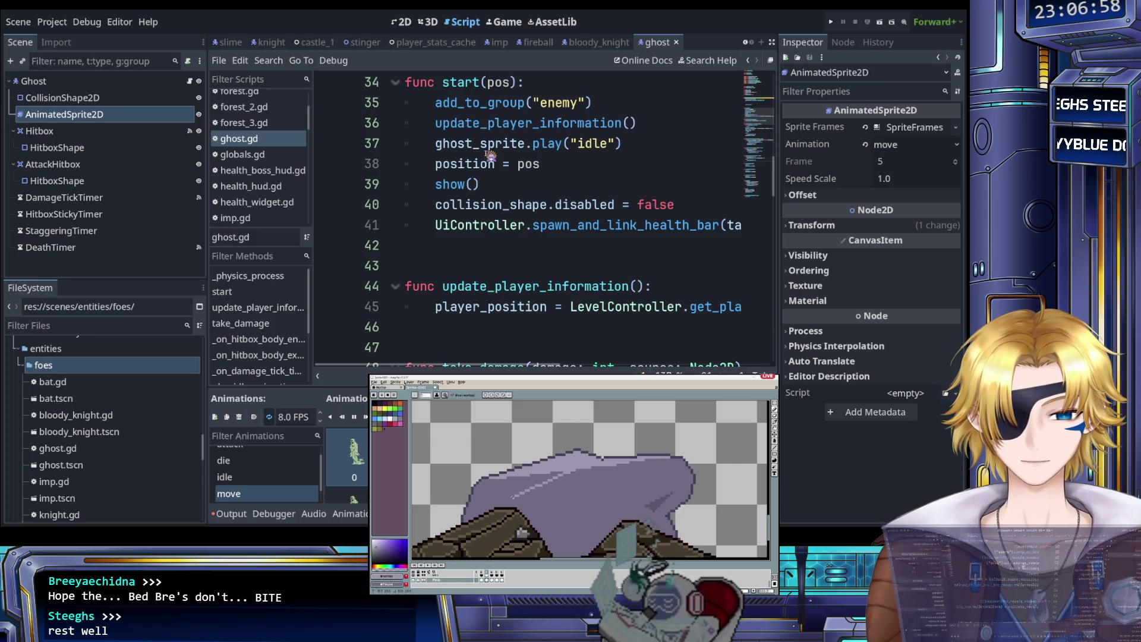
key(g)
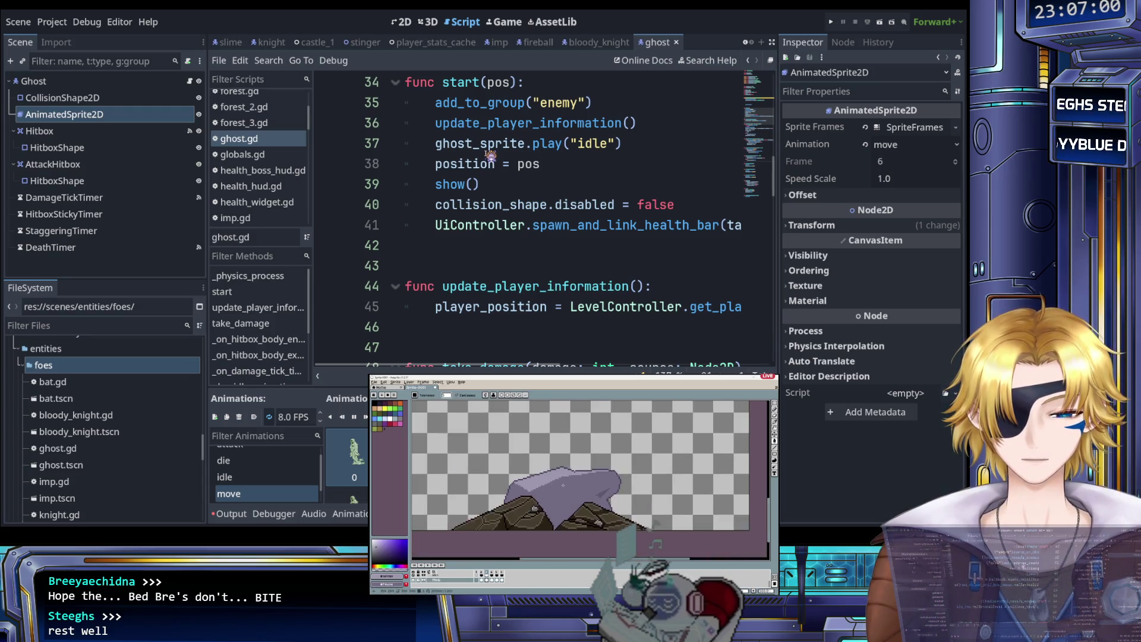
scroll(553, 488, down, 1)
scroll(649, 524, down, 1)
scroll(579, 483, down, 1)
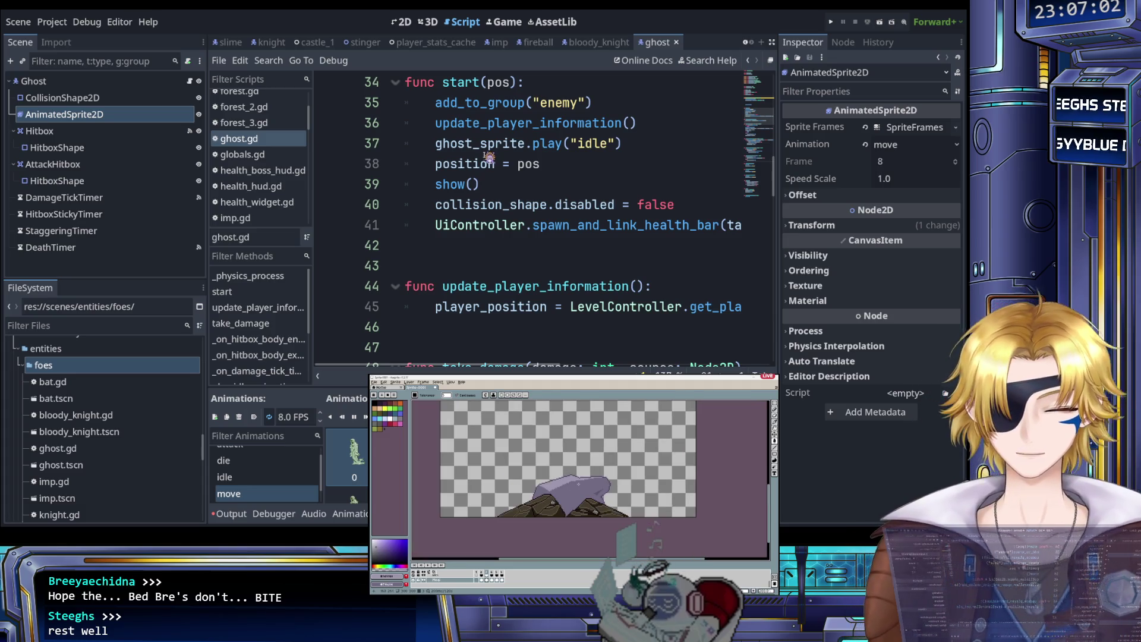
key(b)
scroll(586, 482, up, 3)
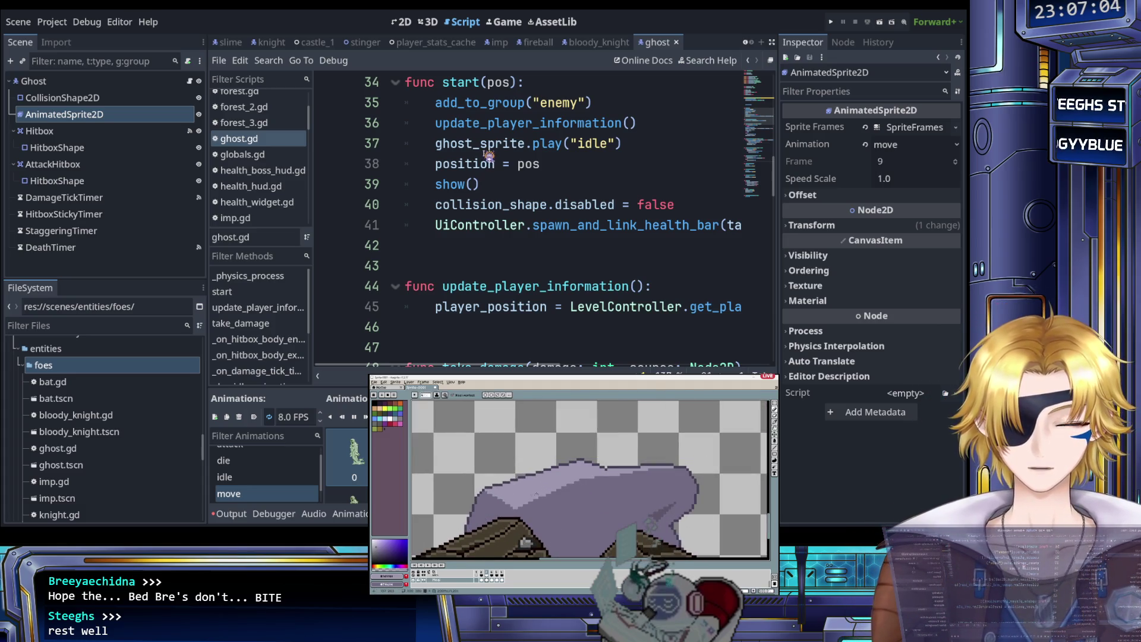
scroll(594, 483, down, 2)
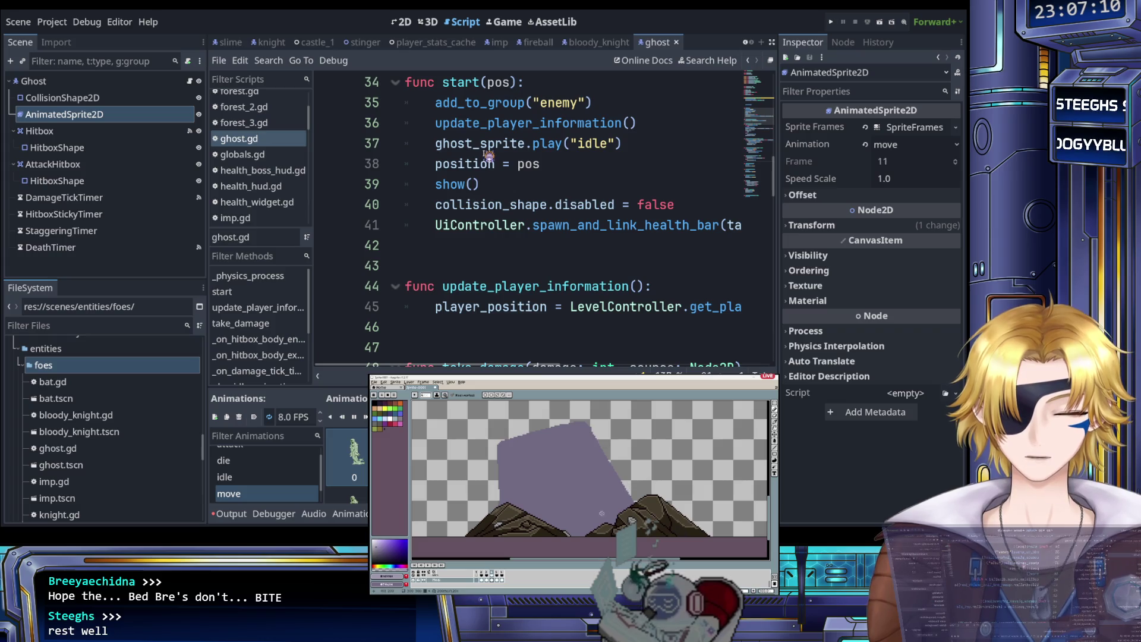
key(i)
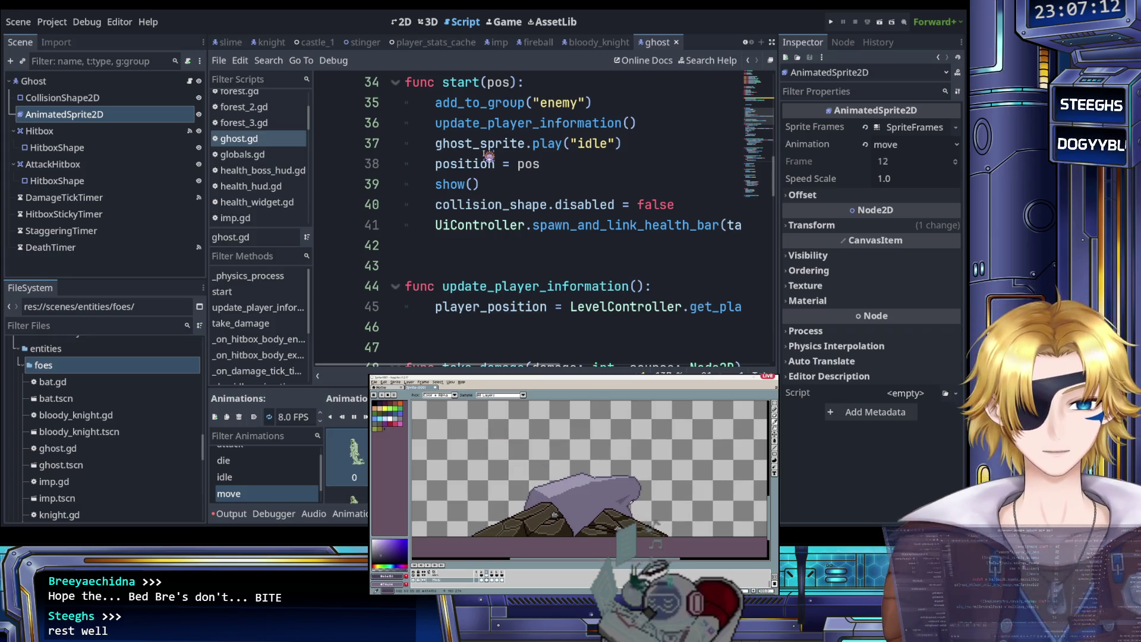
key(b)
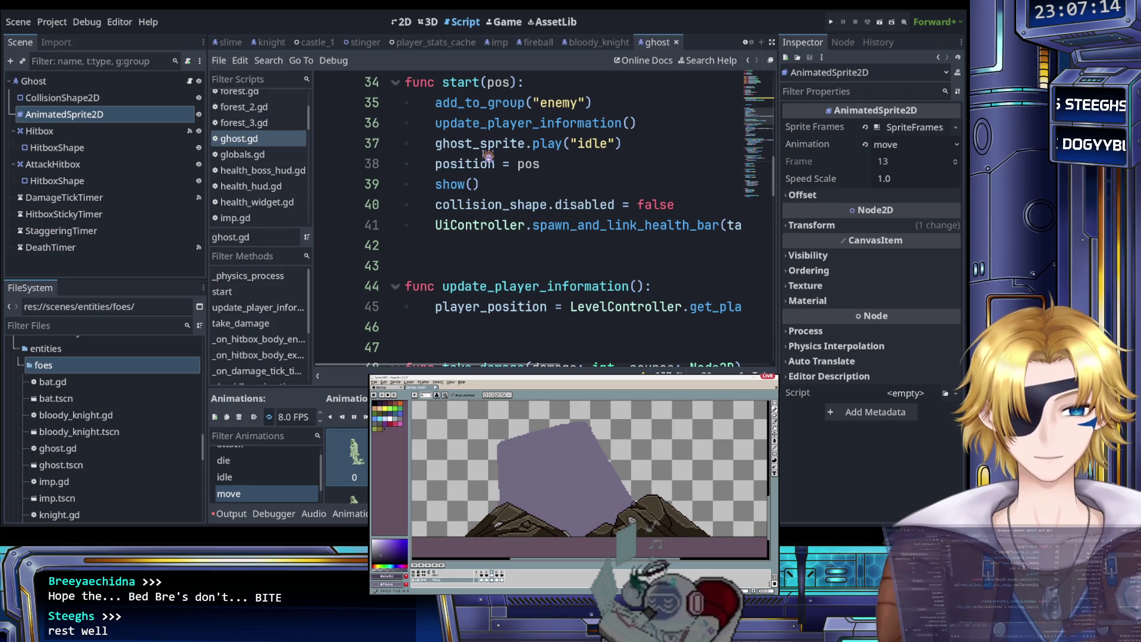
key(Return)
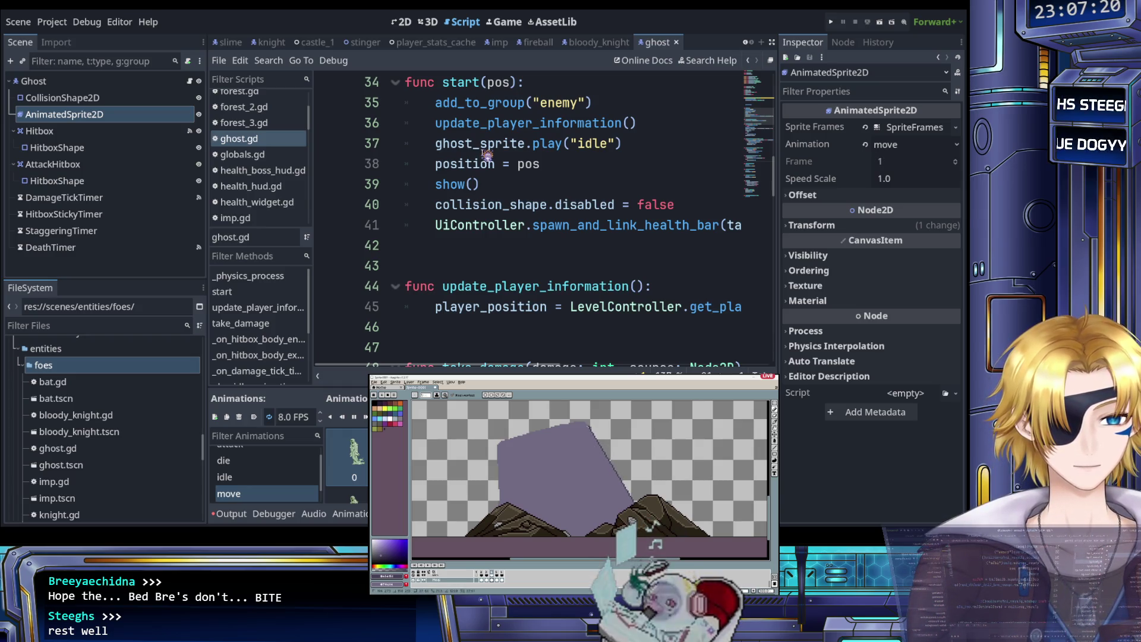
Step: Place the cursor on the show() call in ghost.gd's start() function
click(479, 190)
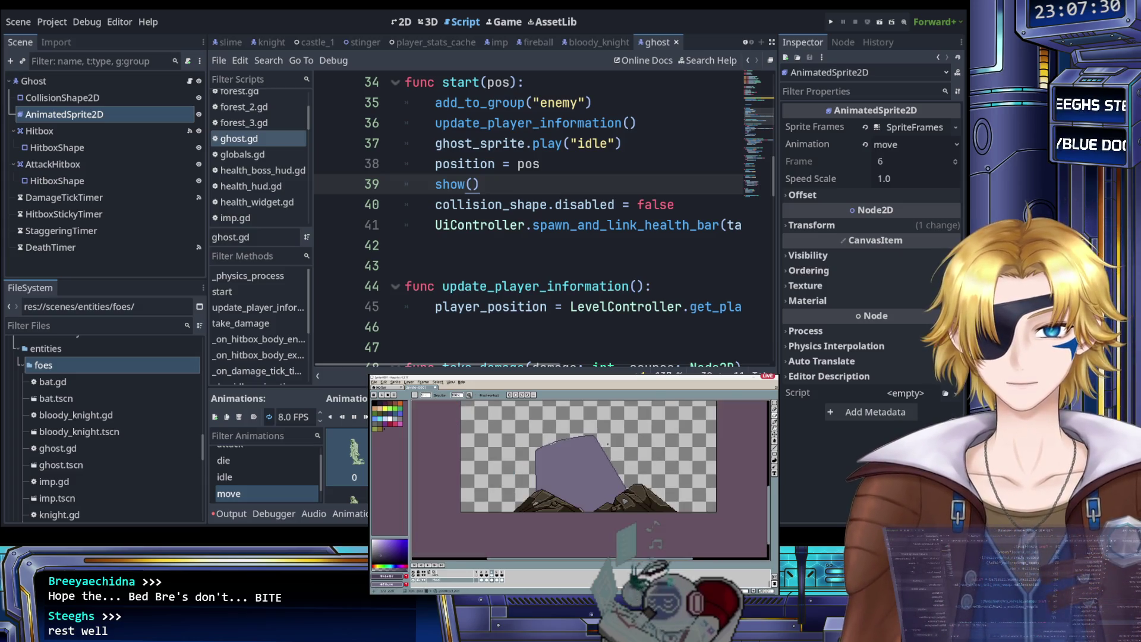
key(g)
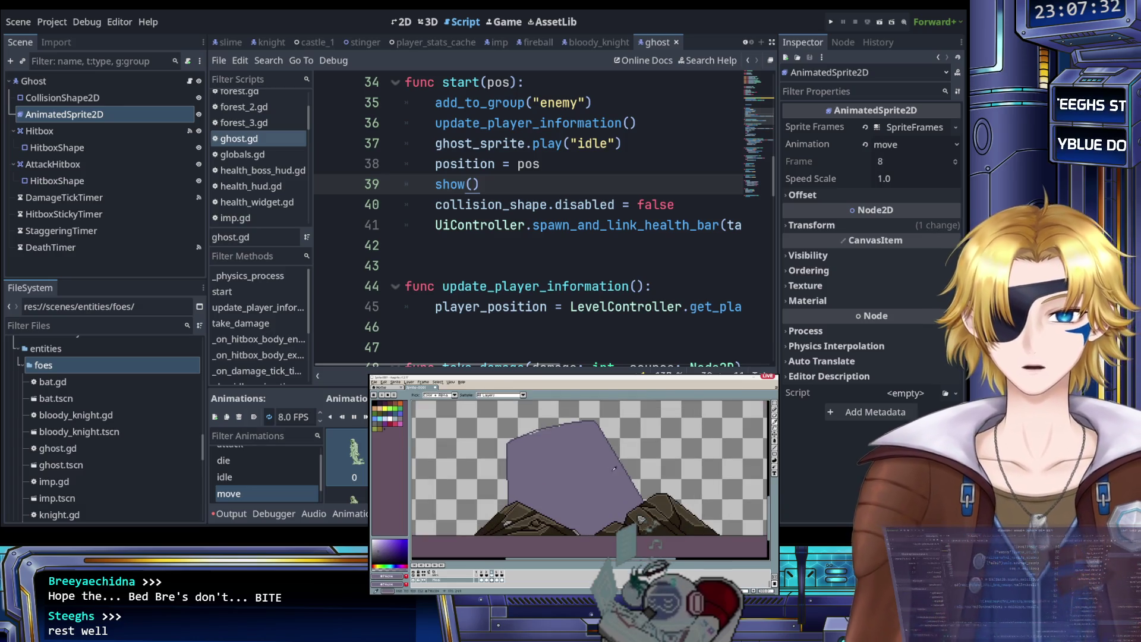
scroll(578, 444, up, 1)
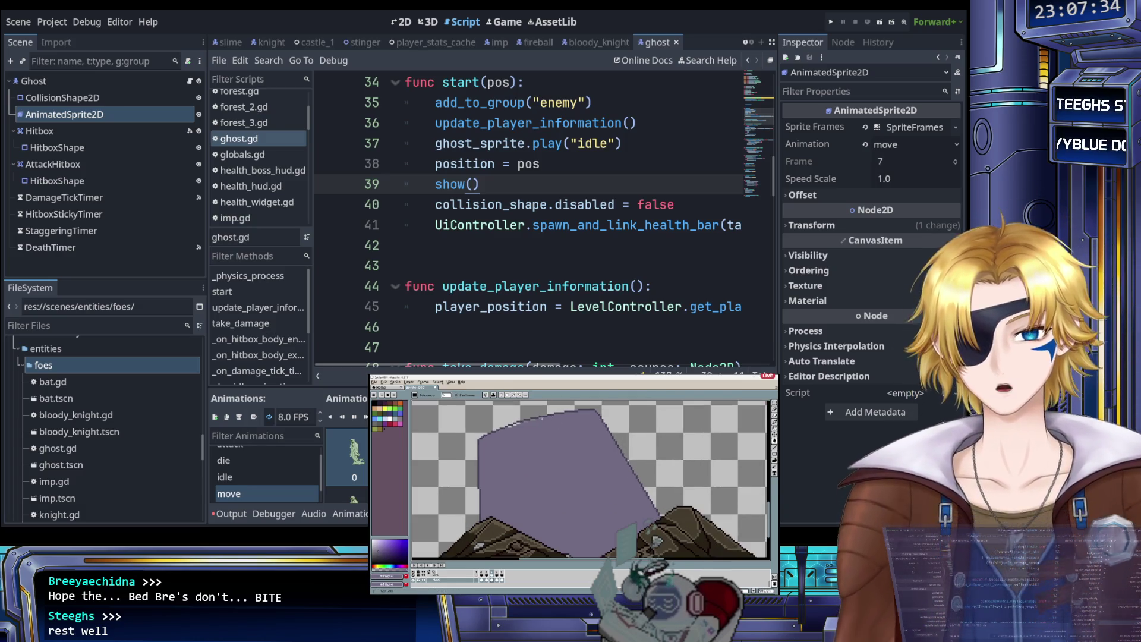